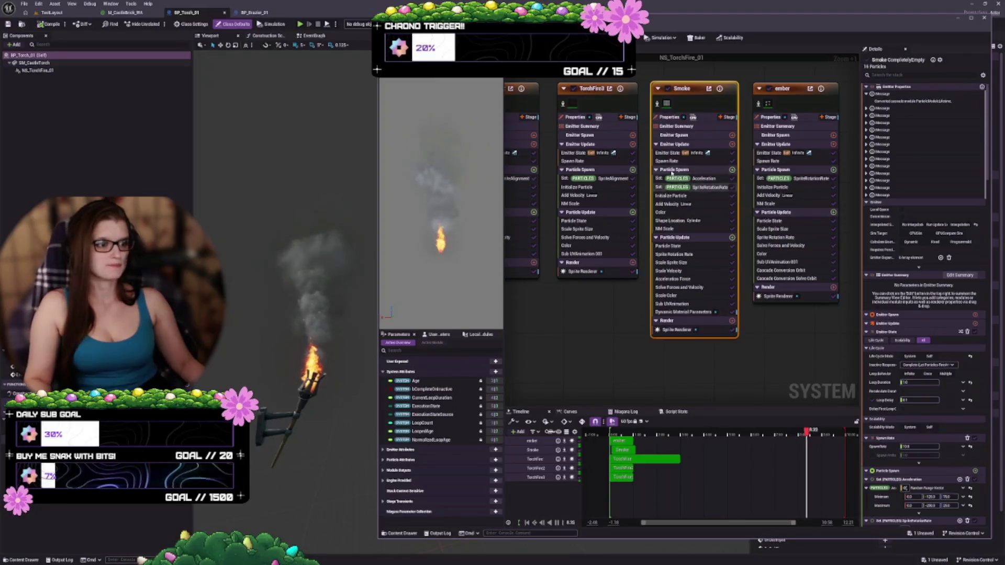
Set the Smoke emitter's Set Particles Acceleration random range minimum to 5000
click(677, 163)
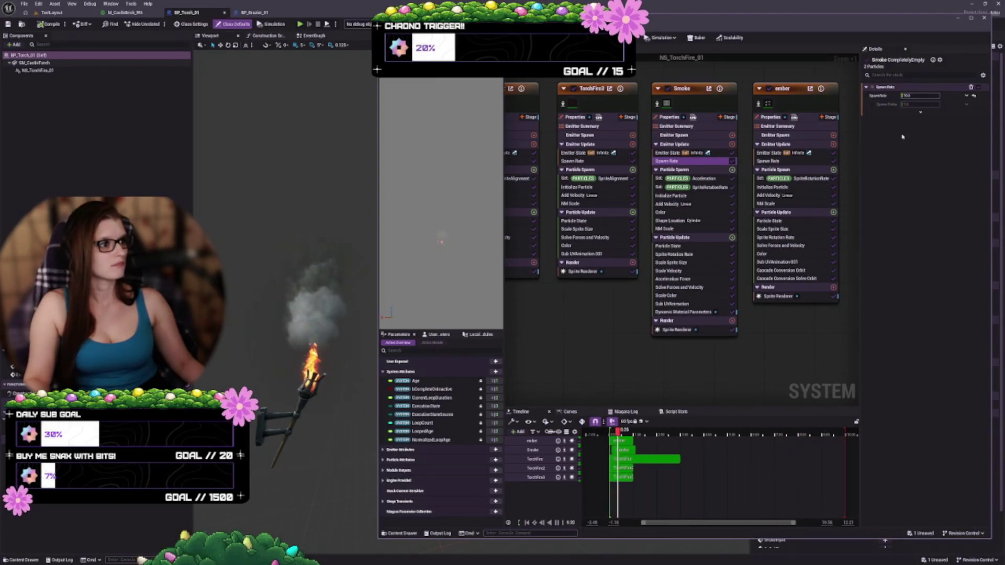
click(696, 178)
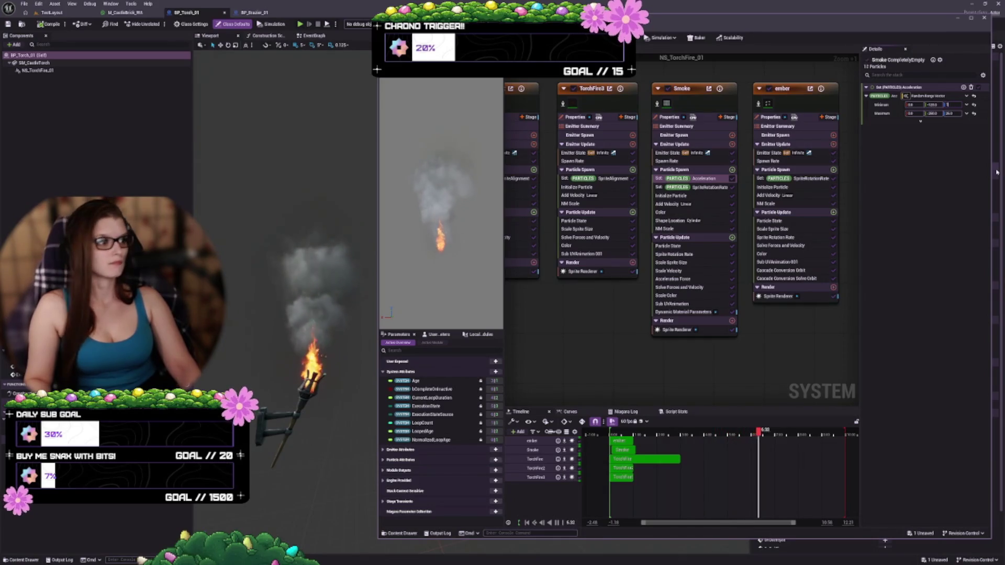
key(Tab)
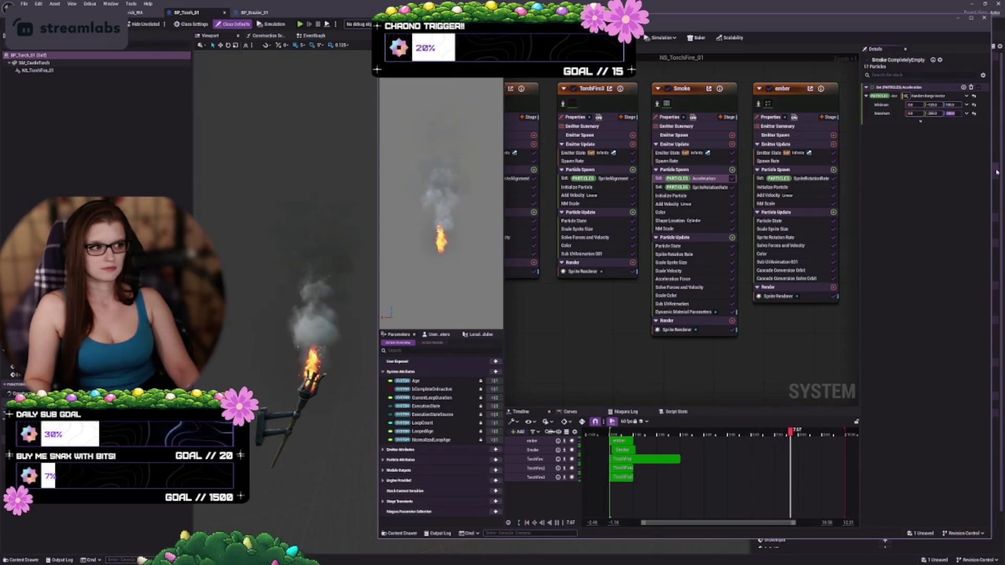
key(Return)
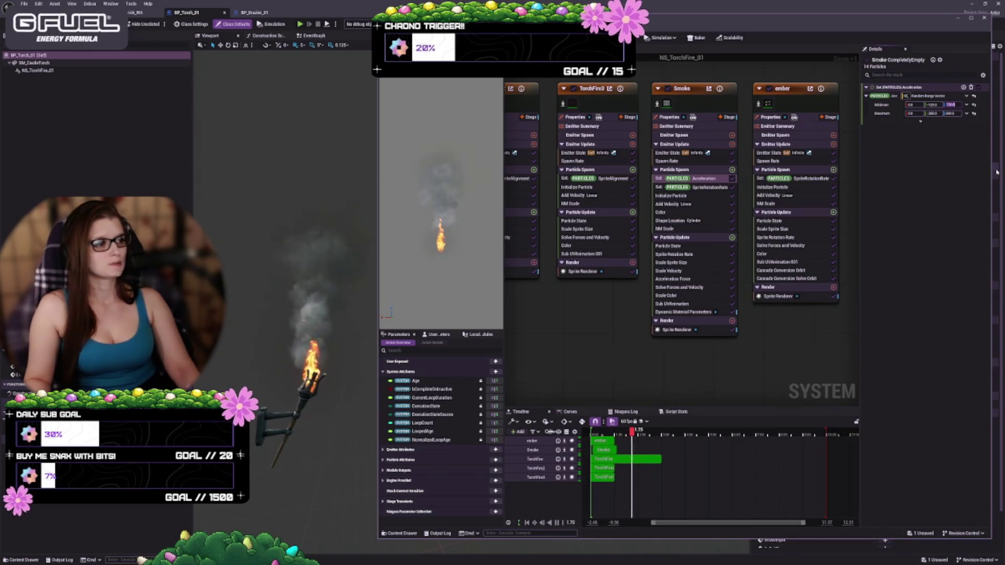
text(5000)
key(Return)
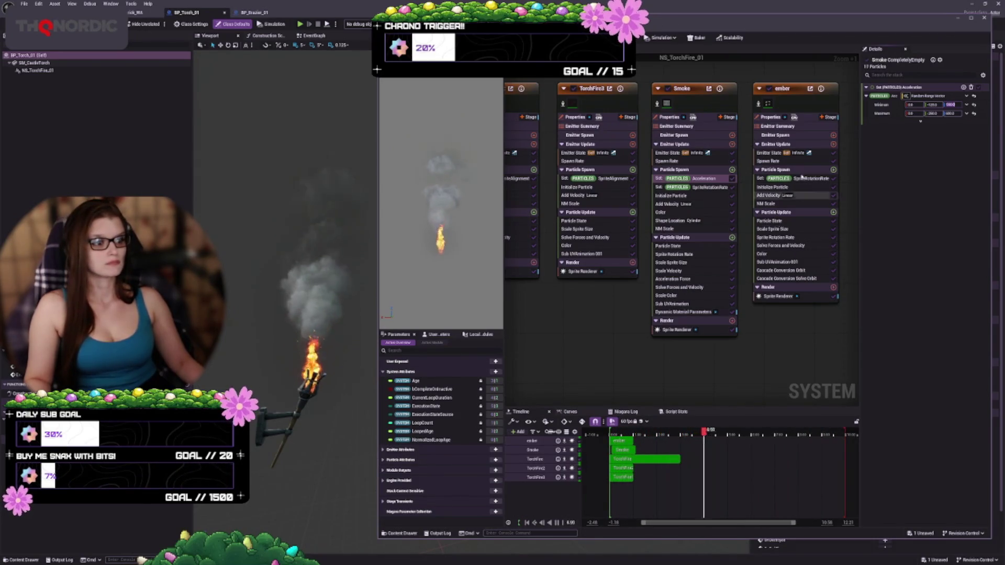
Review the Smoke Acceleration and SpriteRotationRate modules, save the torch fire system, and select Initialize Particle
click(674, 298)
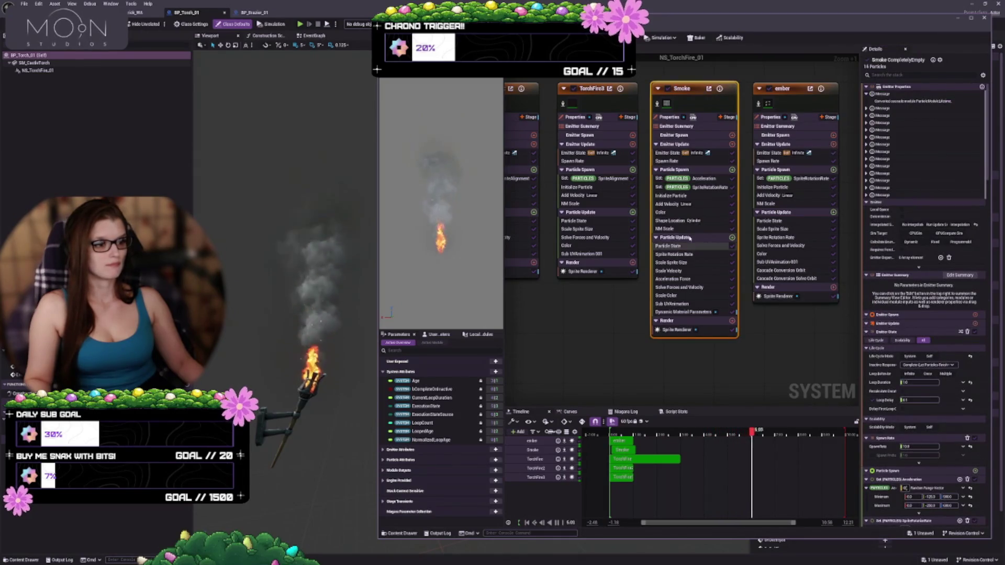
click(701, 178)
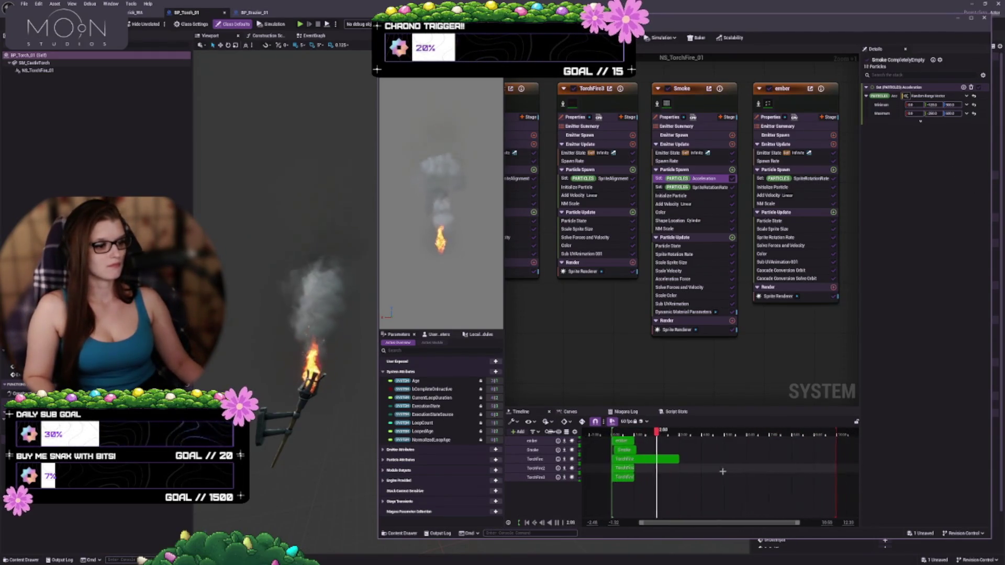
click(950, 105)
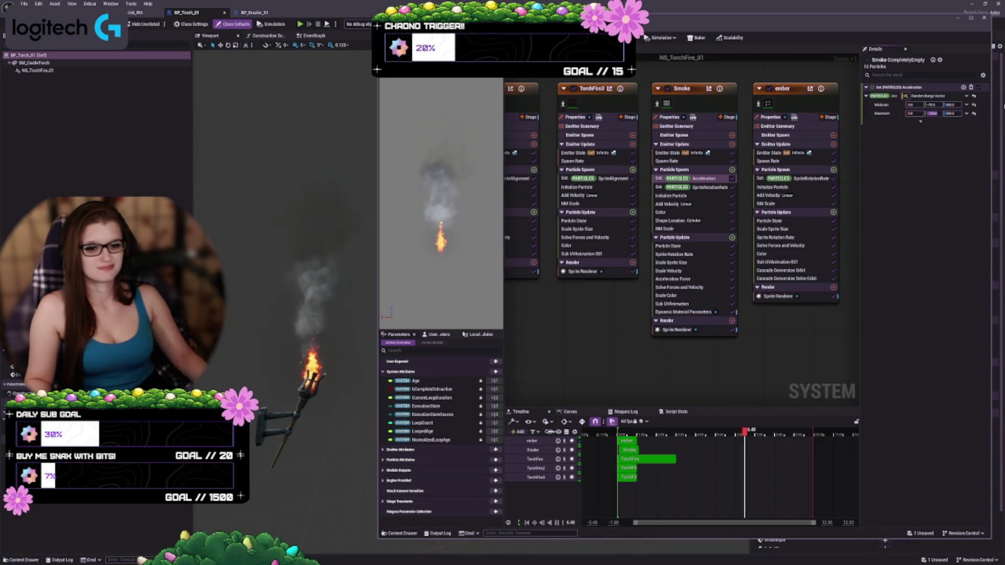
click(696, 187)
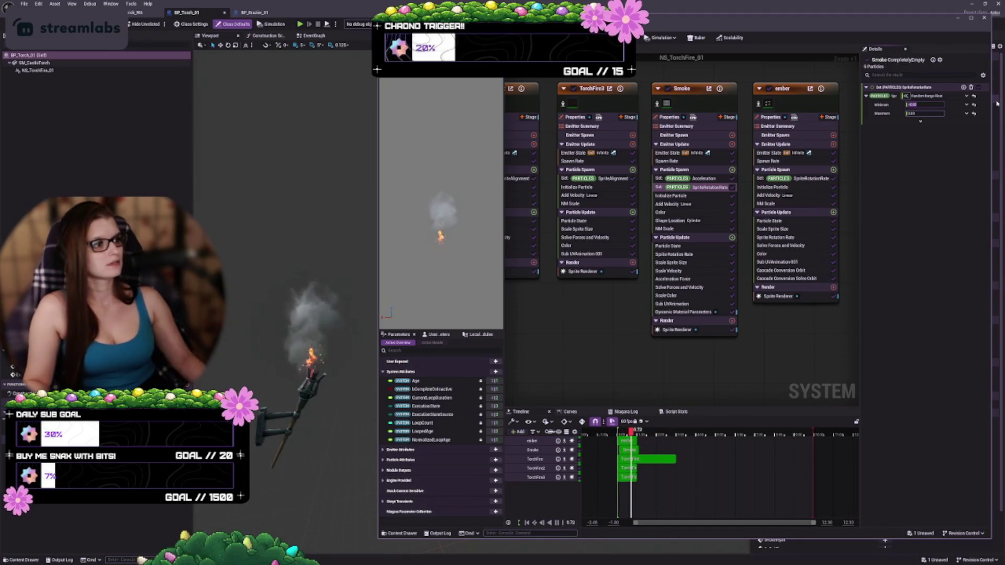
click(900, 211)
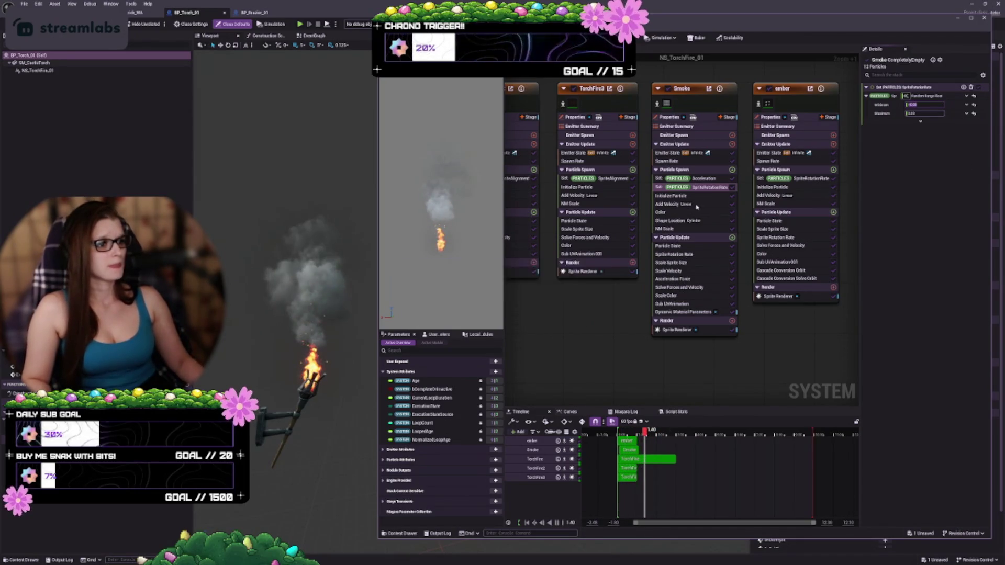
click(671, 196)
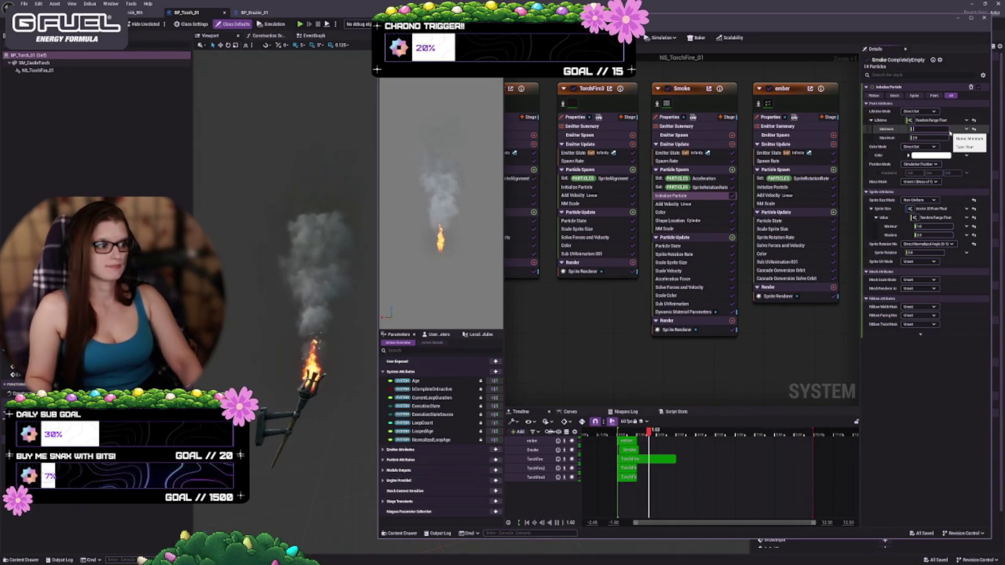
Set the Smoke Initialize Particle lifetime to a 0.5 minimum and 1.5 maximum
text(0.5)
key(Tab)
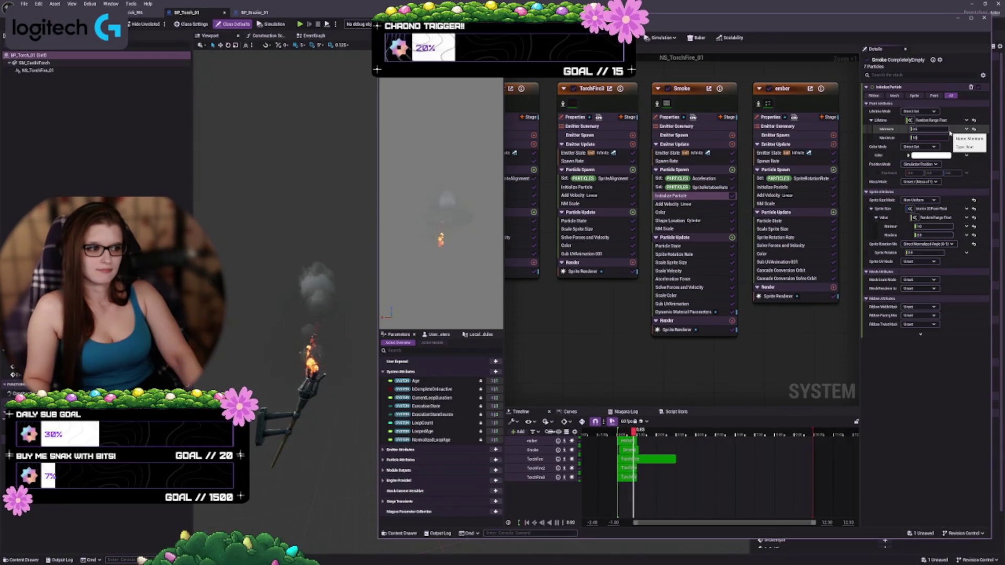
text(1.5)
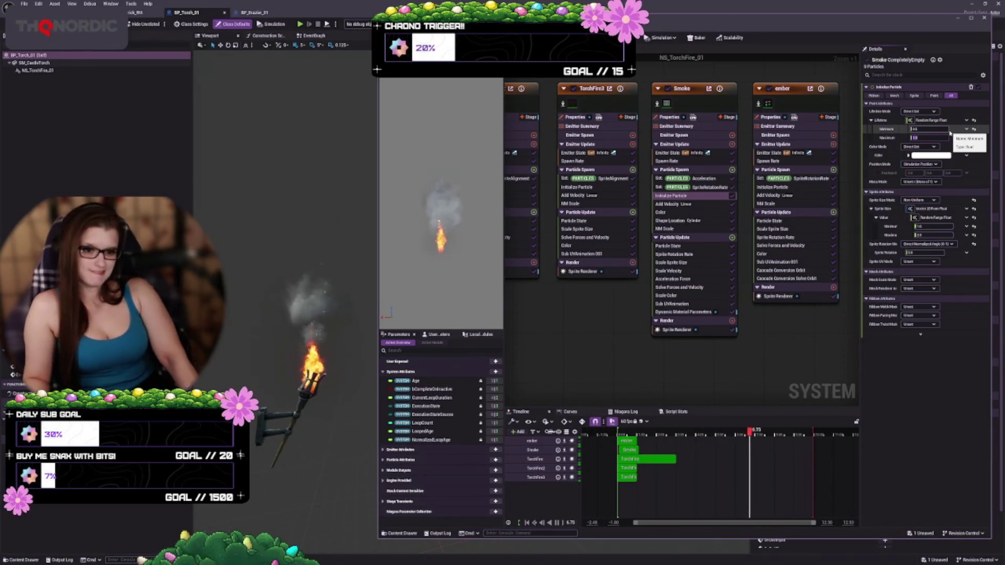
text(1.5)
key(Return)
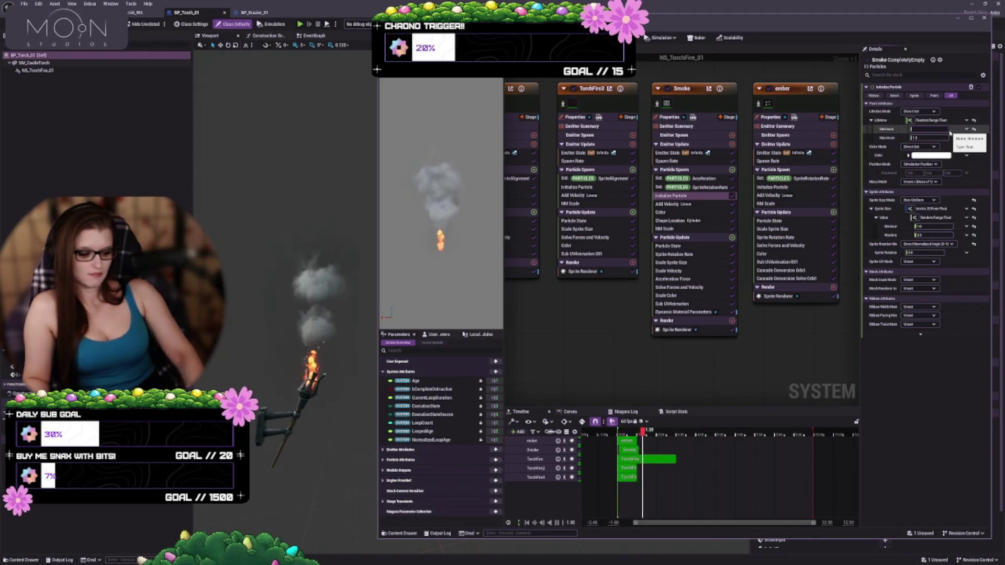
key(Return)
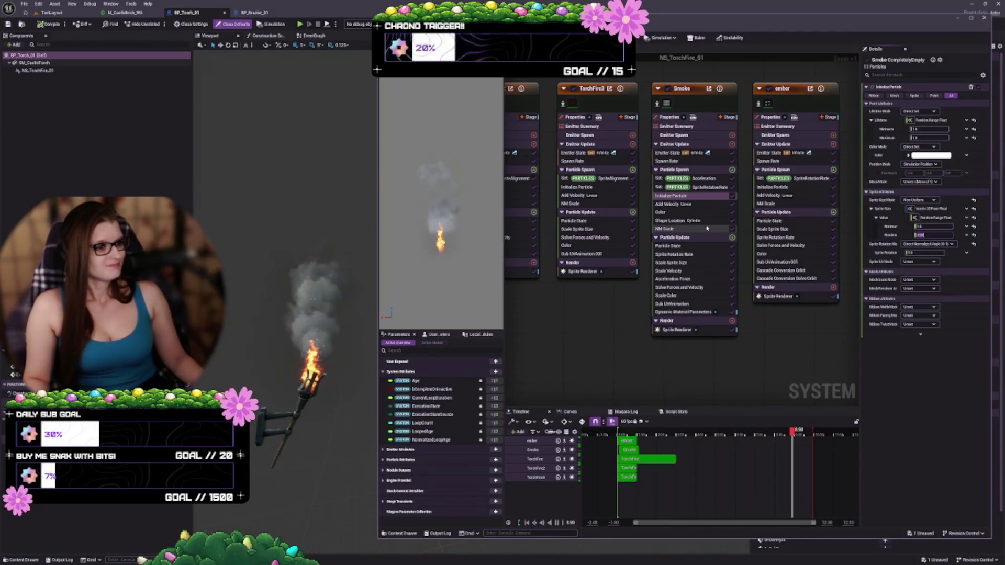
Select the Smoke emitter's Add Velocity module to show its parameters in Details
click(667, 206)
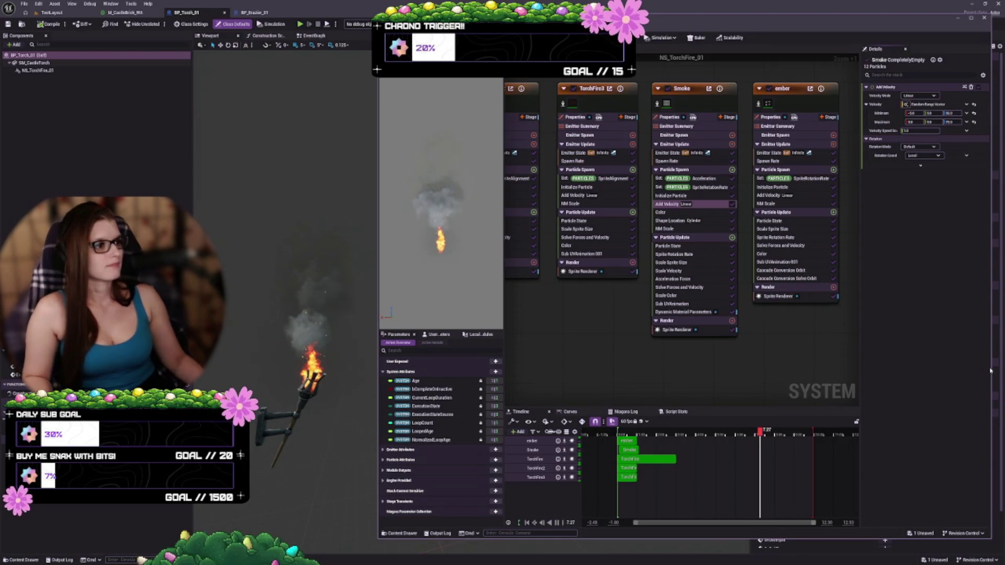
Undo the earlier velocity edits and set Add Velocity Z from 25 minimum to 100 maximum
key(ctrl+z)
key(ctrl+z)
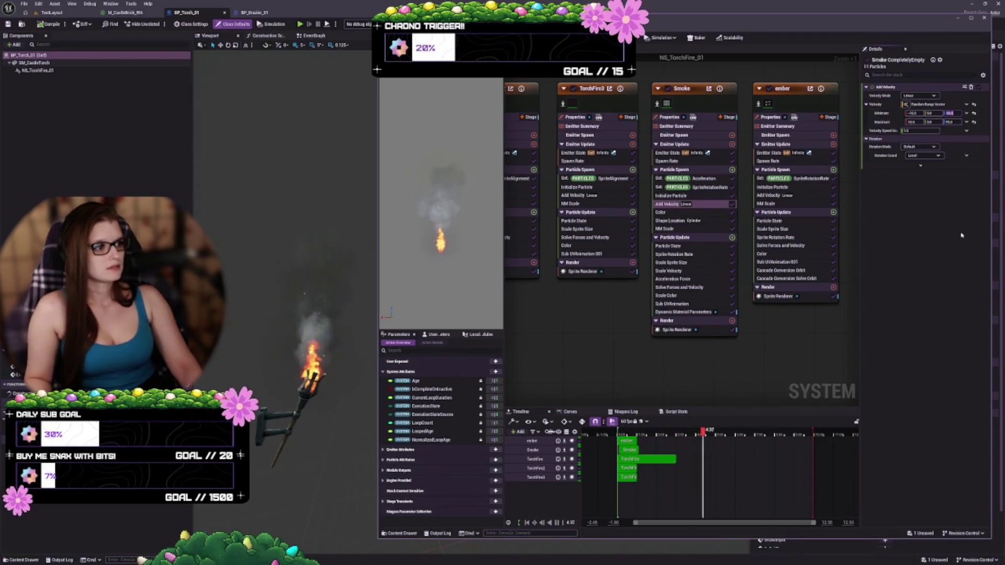
key(ctrl+z)
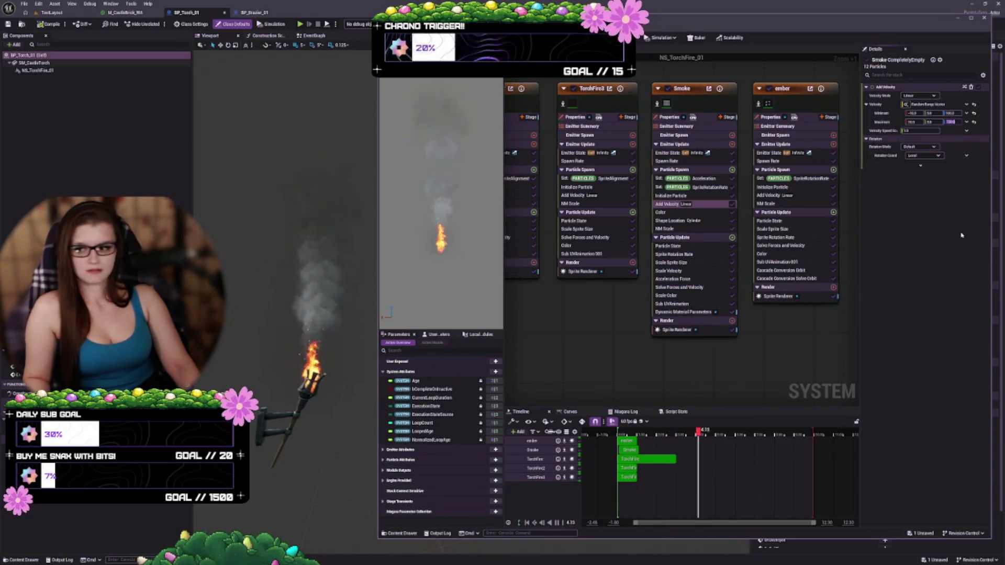
text(70)
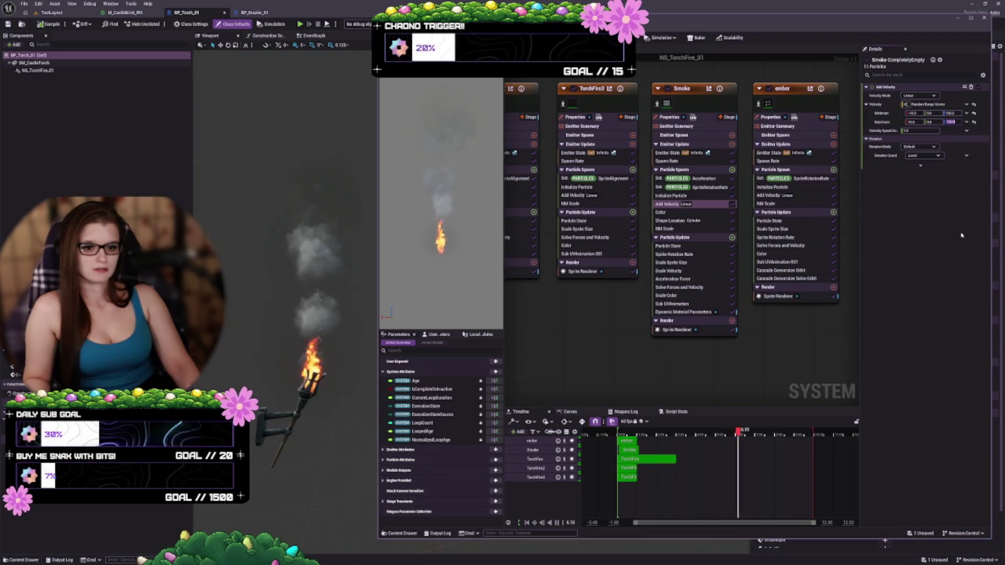
text(0)
key(Return)
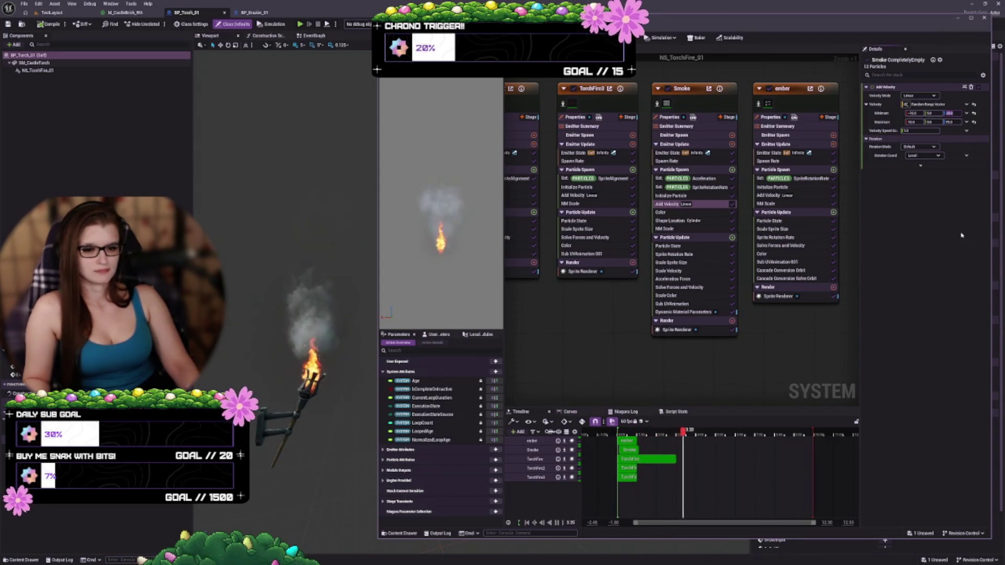
text(25)
key(Tab)
text(1)
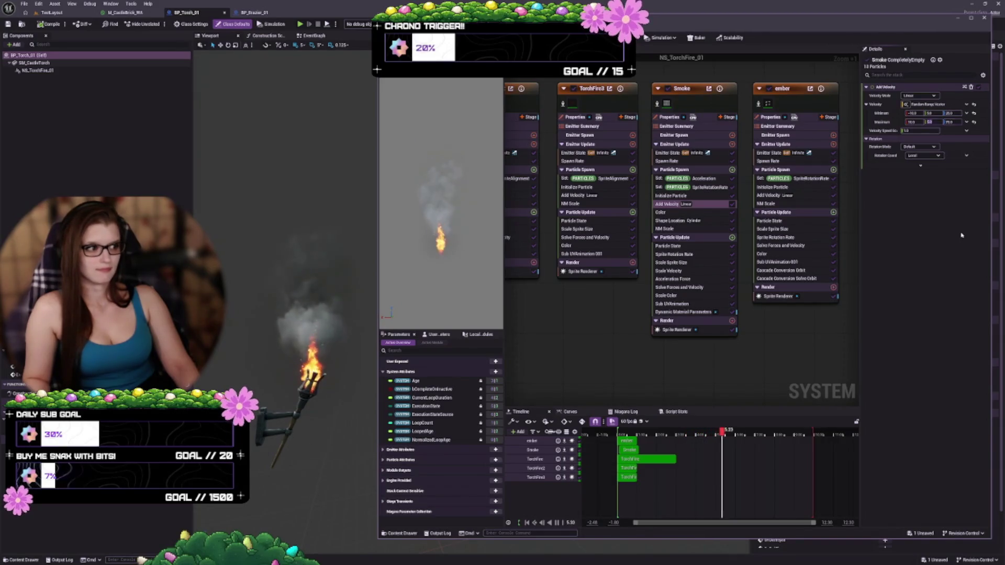
text(00)
key(Return)
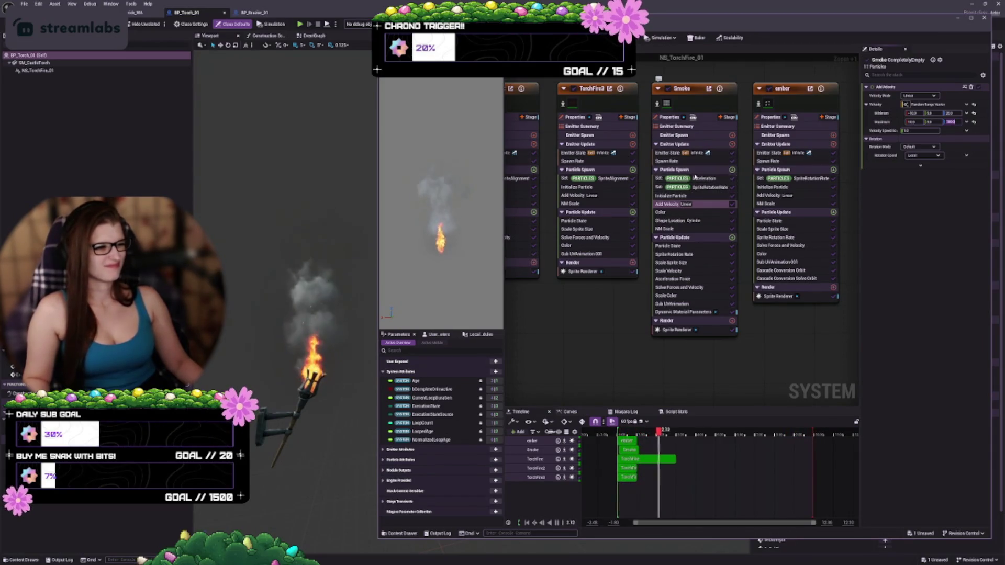
Reopen the Smoke Initialize Particle module and nudge its particle lifetime values
click(689, 196)
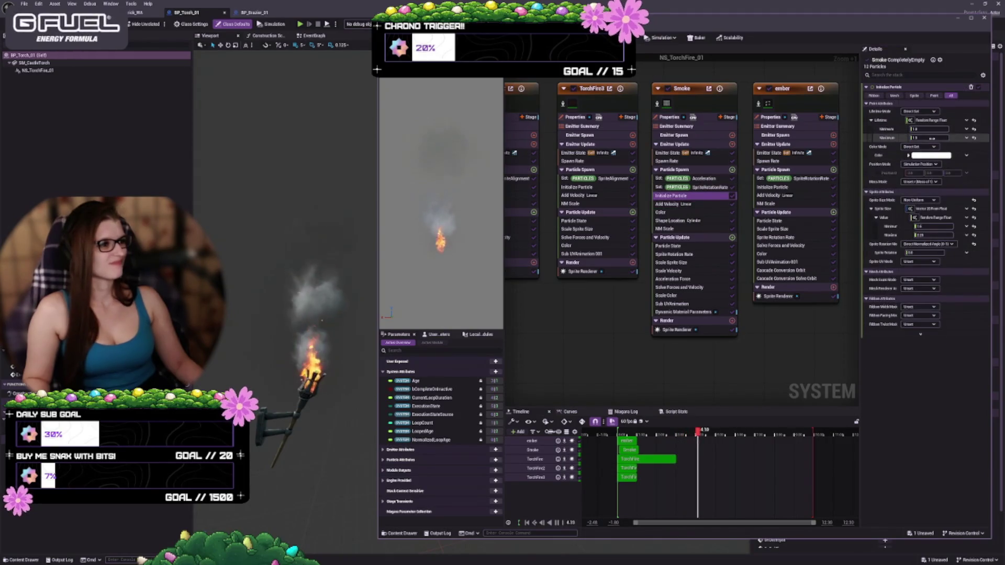
drag(939, 137, 942, 137)
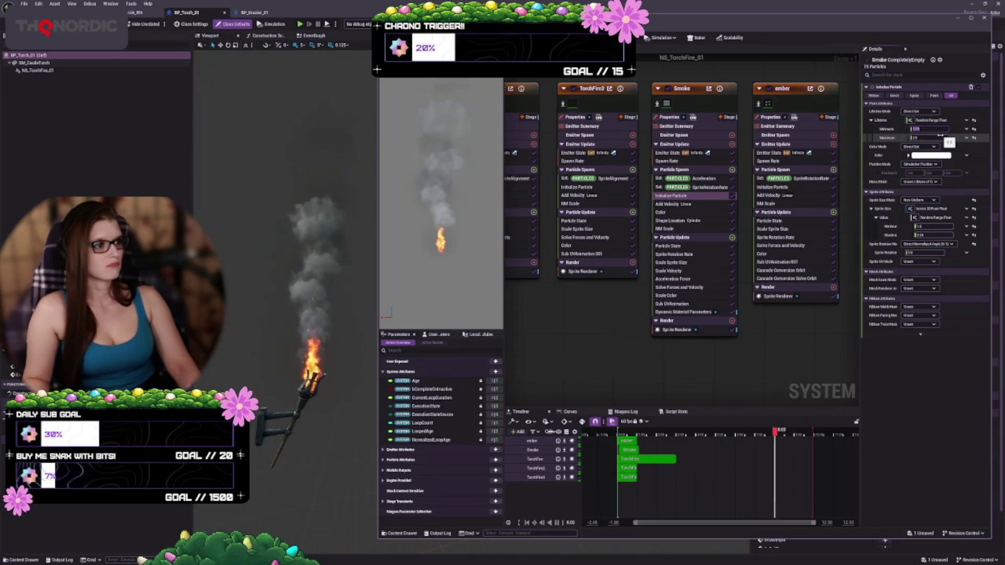
key(Return)
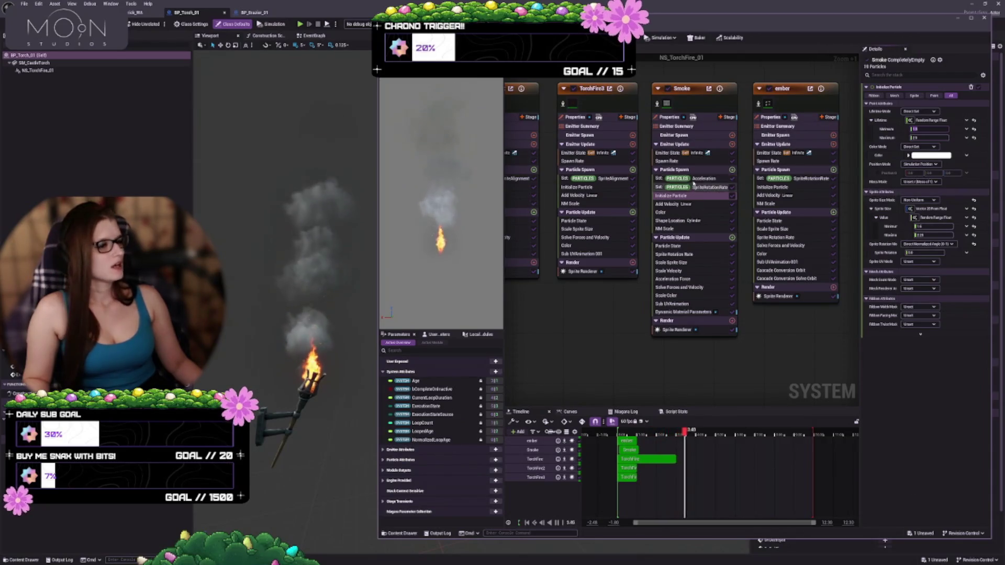
click(666, 160)
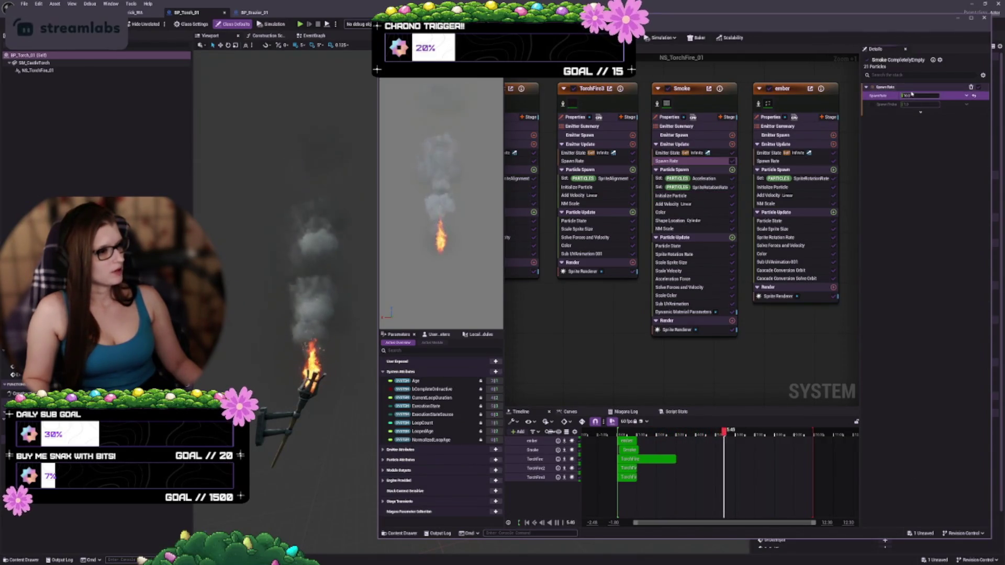
Set the Smoke emitter's spawn rate to 160
key(Return)
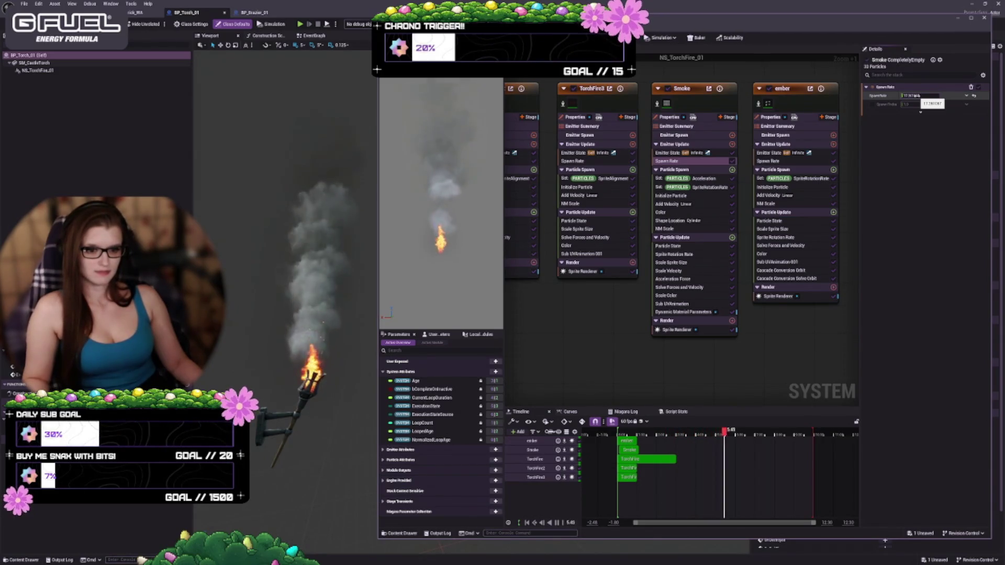
text(160)
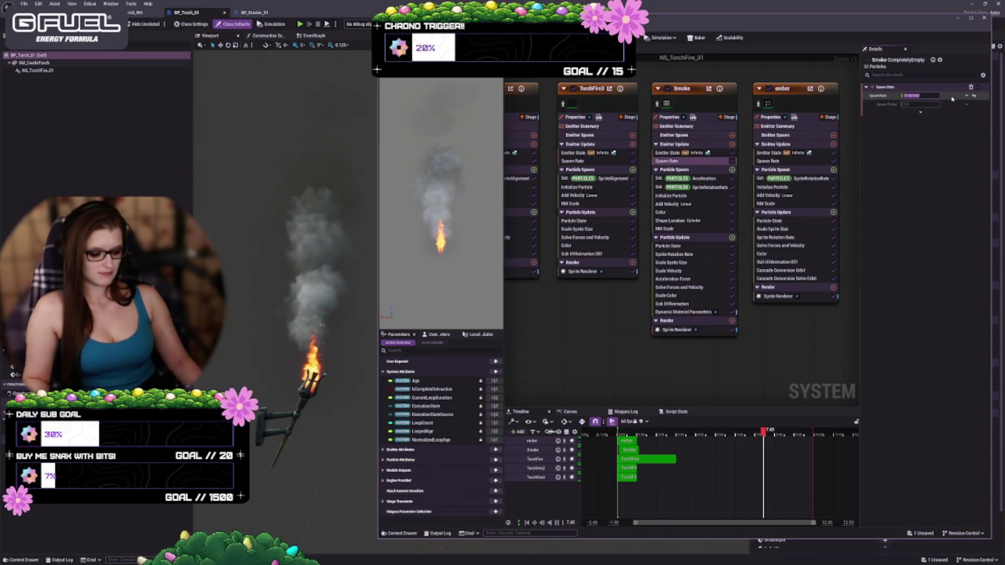
key(Return)
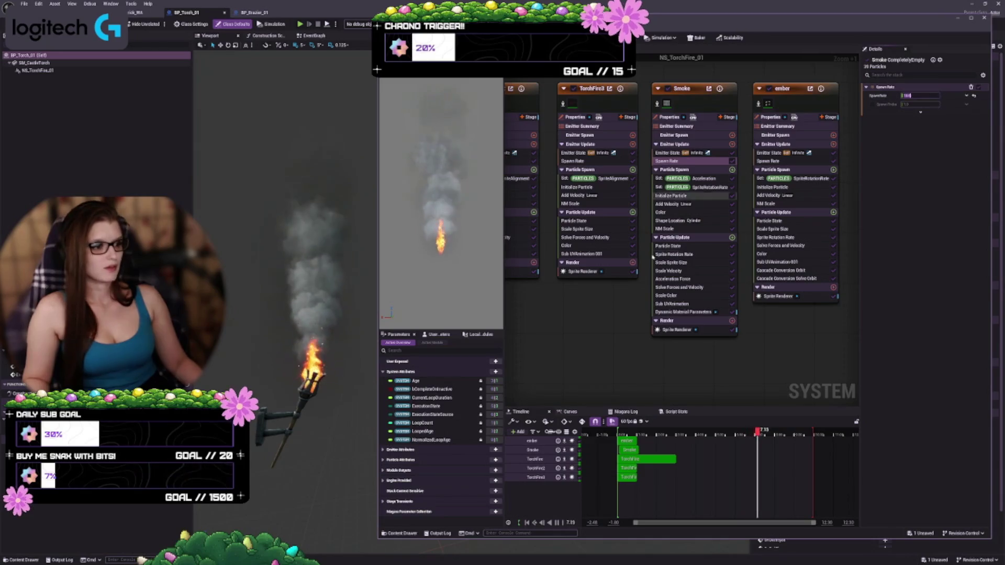
click(699, 212)
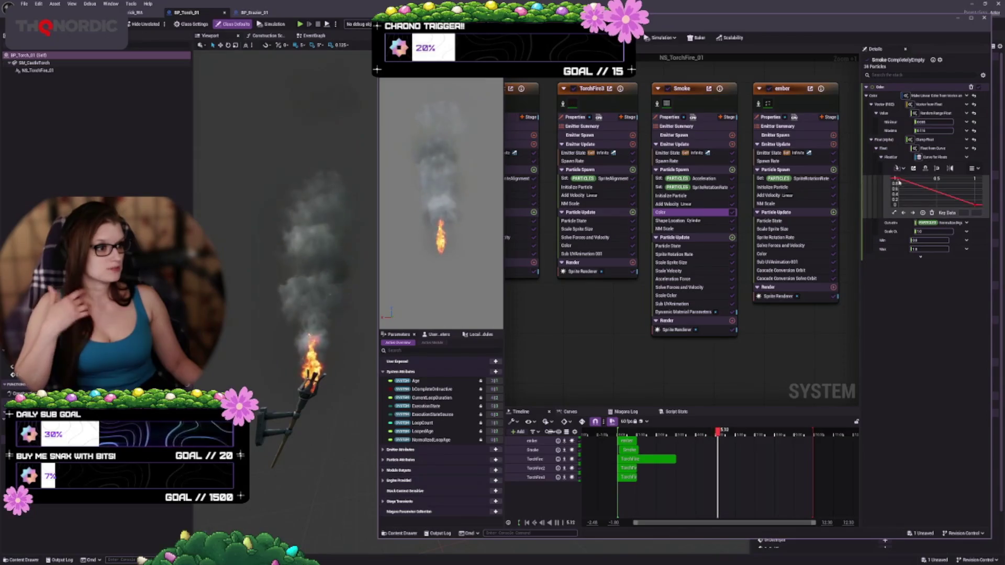
Smooth the selected Smoke colour-curve keys with auto interpolation and add a new key
scroll(895, 181, down, 3)
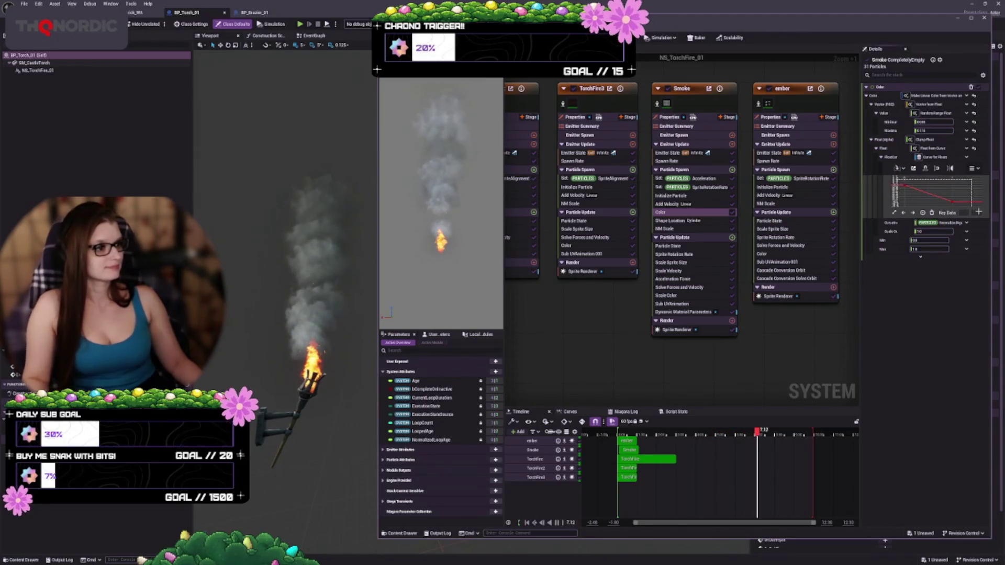
drag(971, 205, 971, 205)
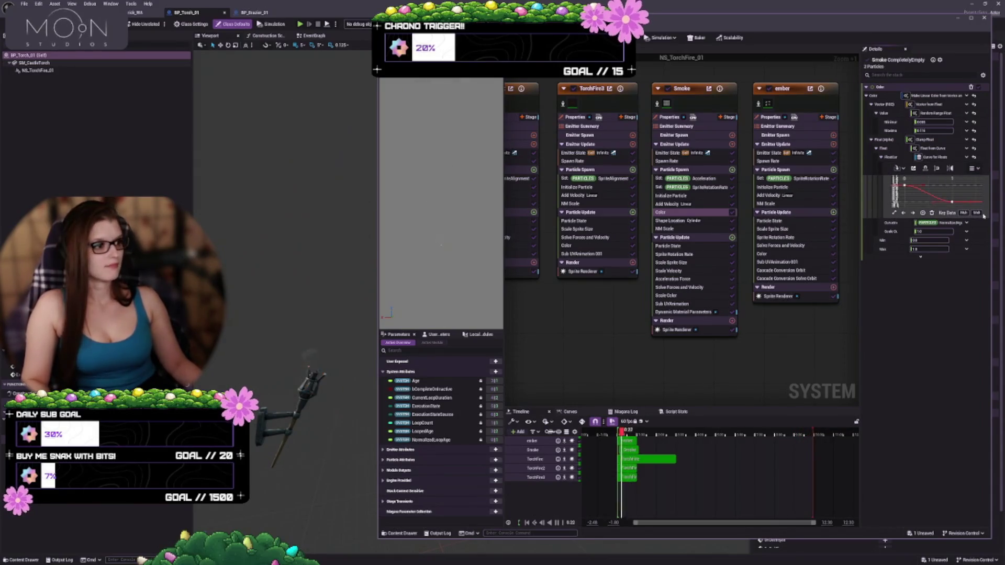
click(918, 213)
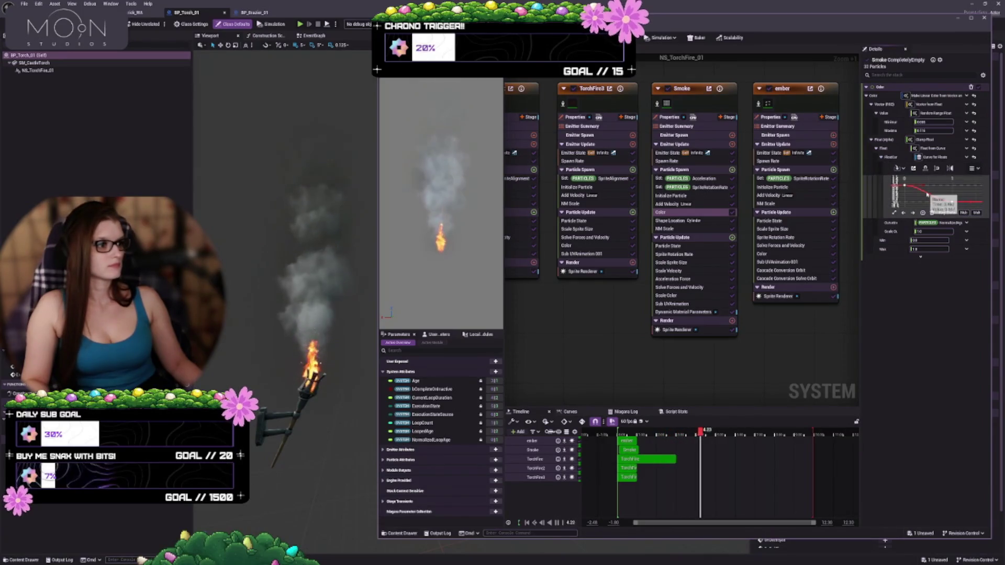
right_click(911, 195)
click(935, 213)
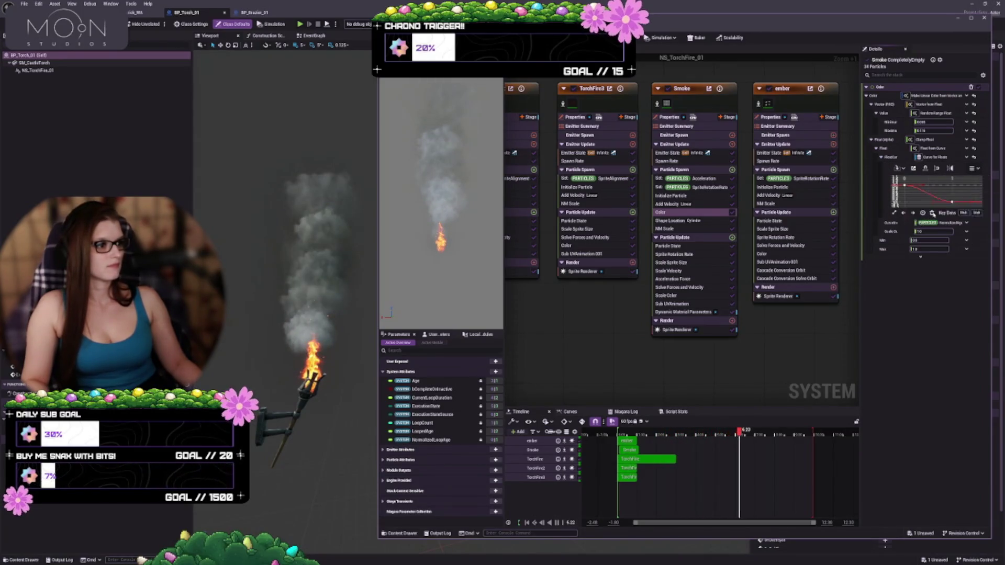
Drag the colour-curve keys lower and earlier, then compile the emitter with Ctrl+S
drag(927, 195, 923, 200)
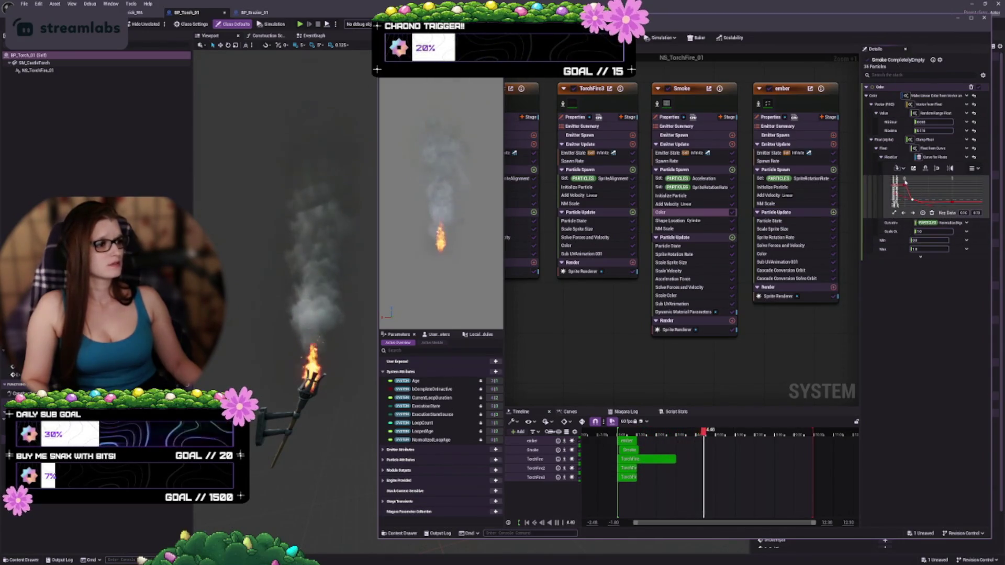
drag(899, 195, 900, 192)
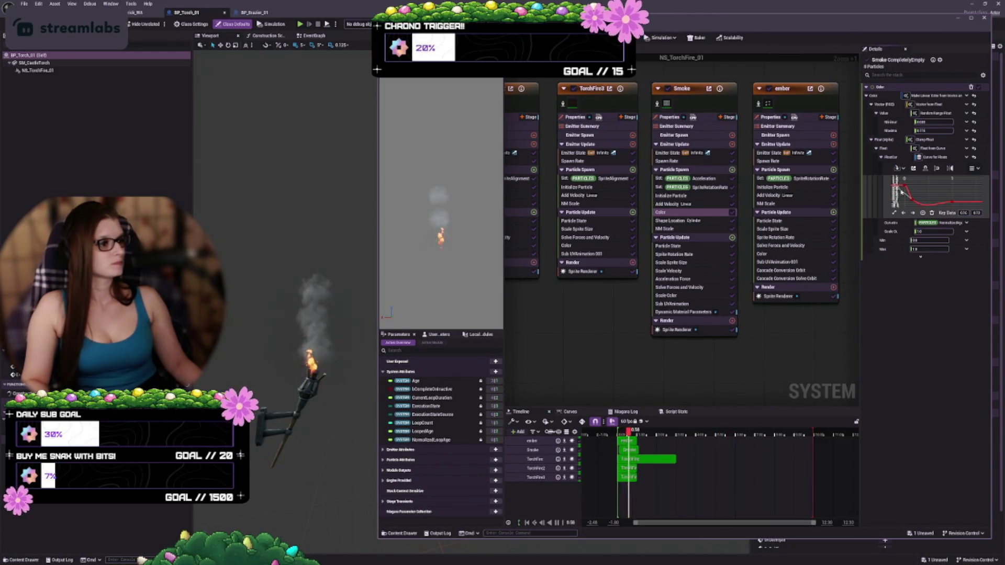
click(914, 201)
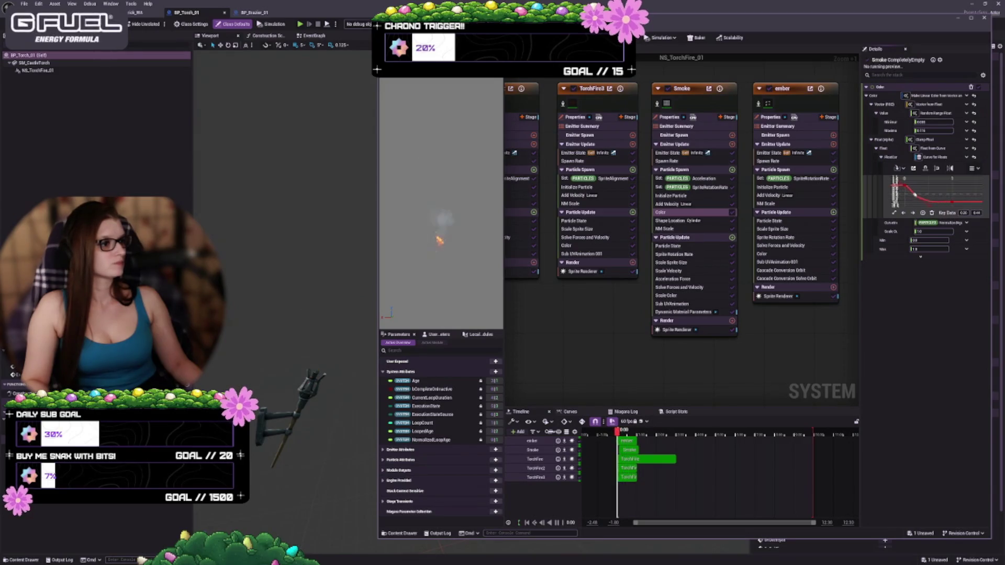
drag(915, 197, 914, 195)
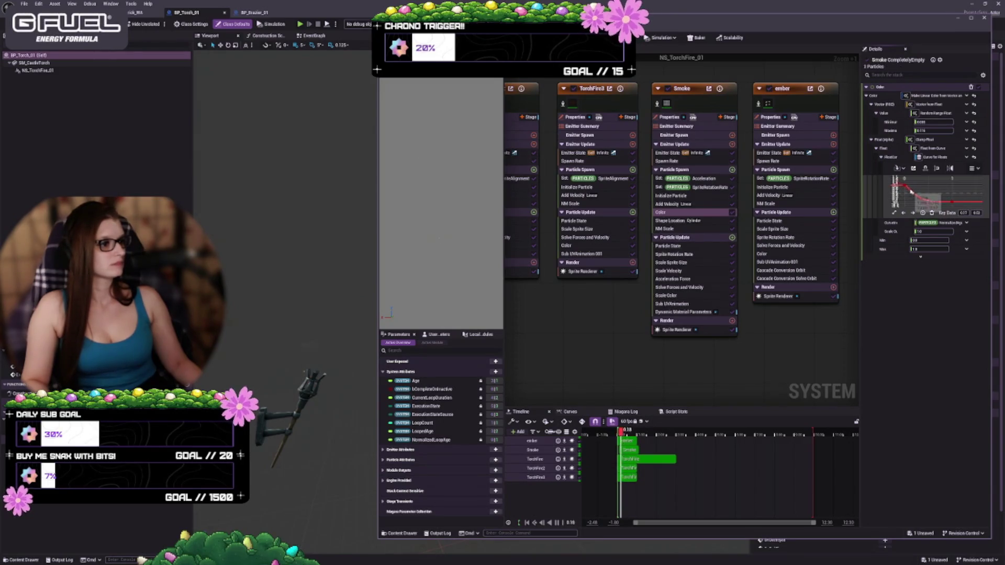
click(905, 188)
drag(924, 187, 915, 201)
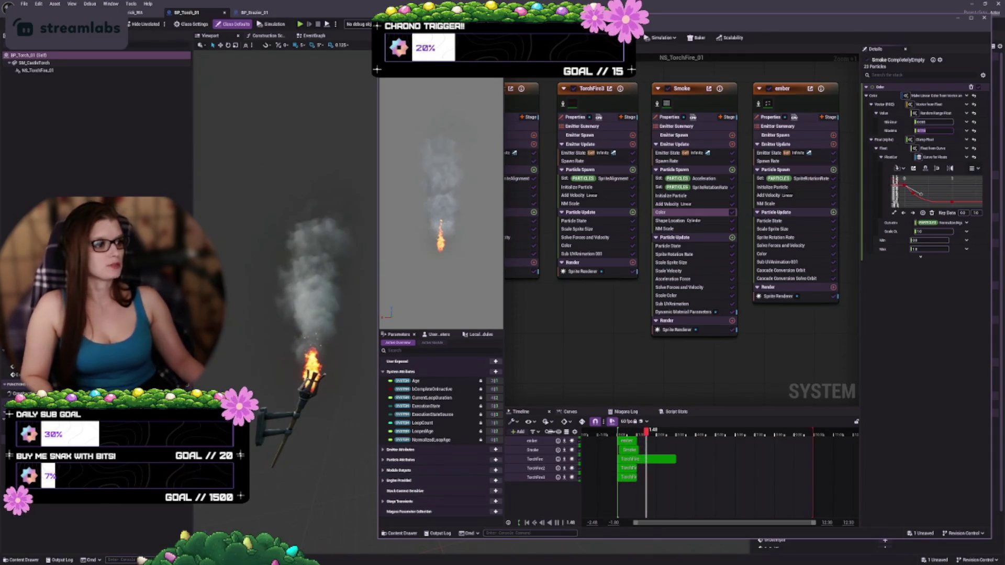
key(ctrl+s)
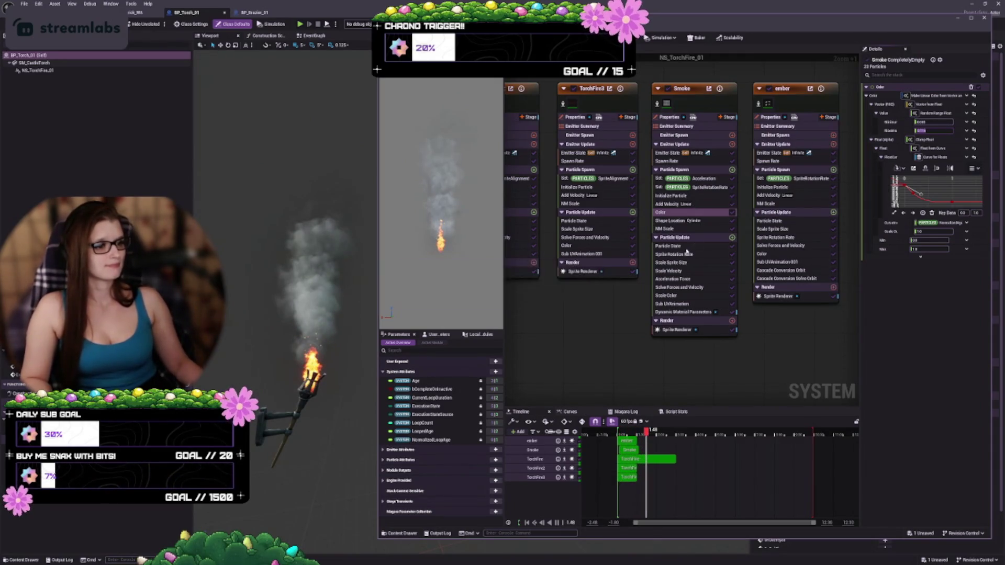
click(674, 221)
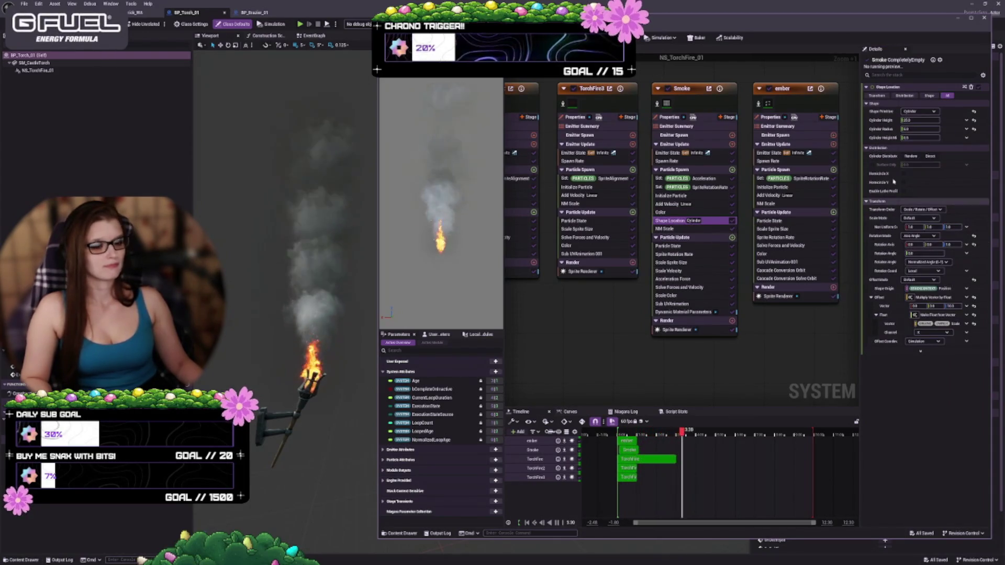
Change the Smoke Shape Location cylinder radius to 1 and widen the value column
click(919, 120)
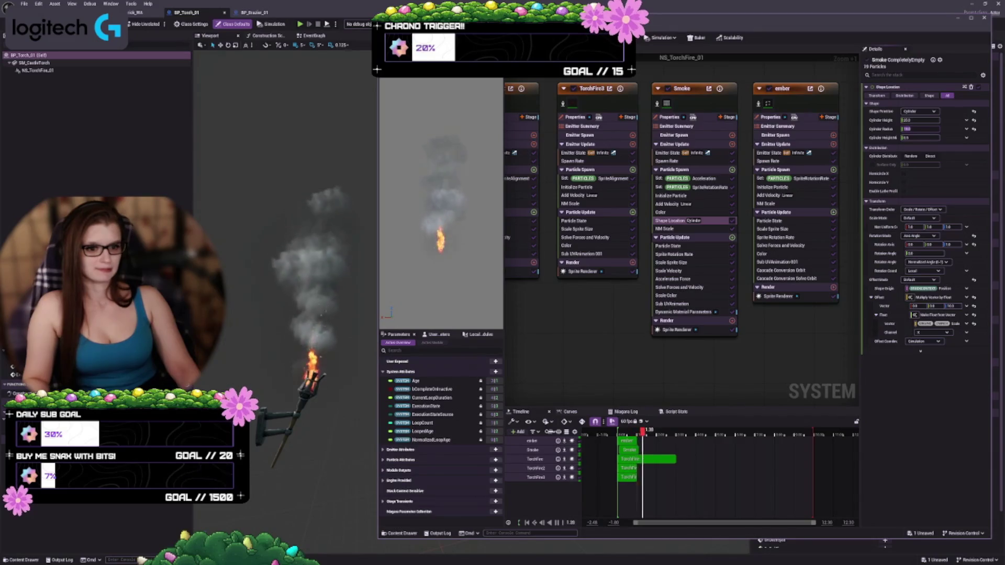
text(1)
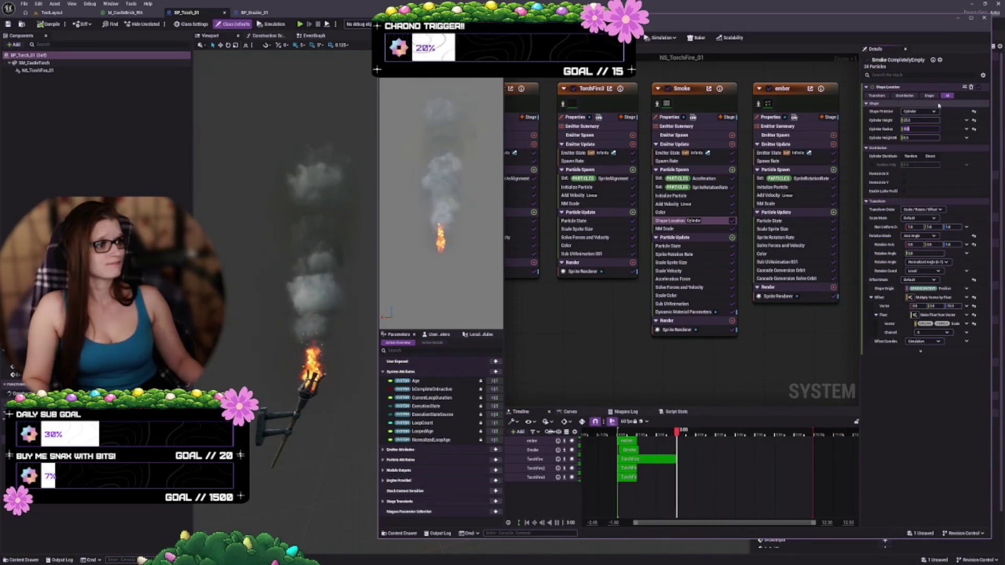
drag(900, 105, 902, 103)
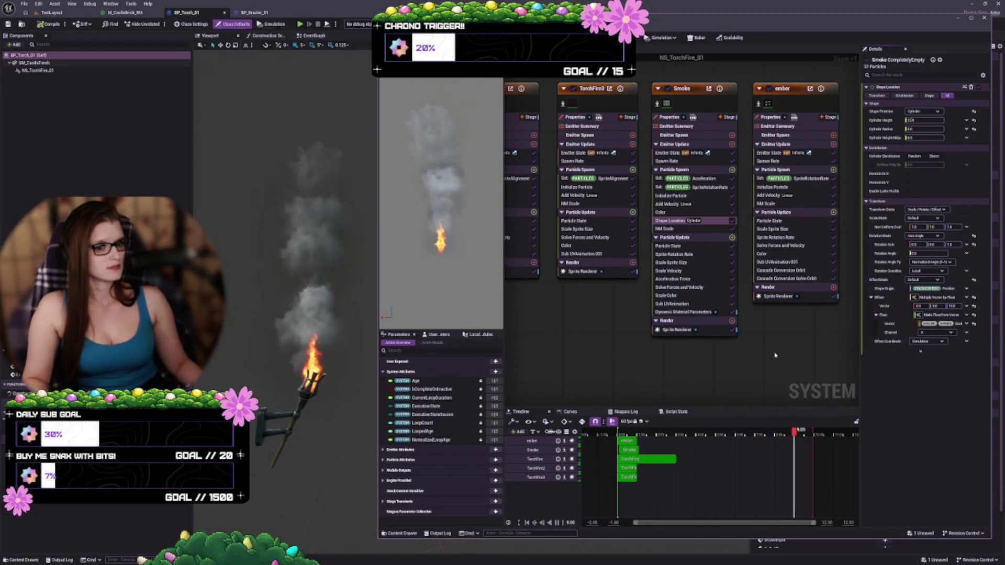
Open the Smoke Scale Sprite Size curve, enlarge its editing area, and apply a bell-shaped preset
click(678, 254)
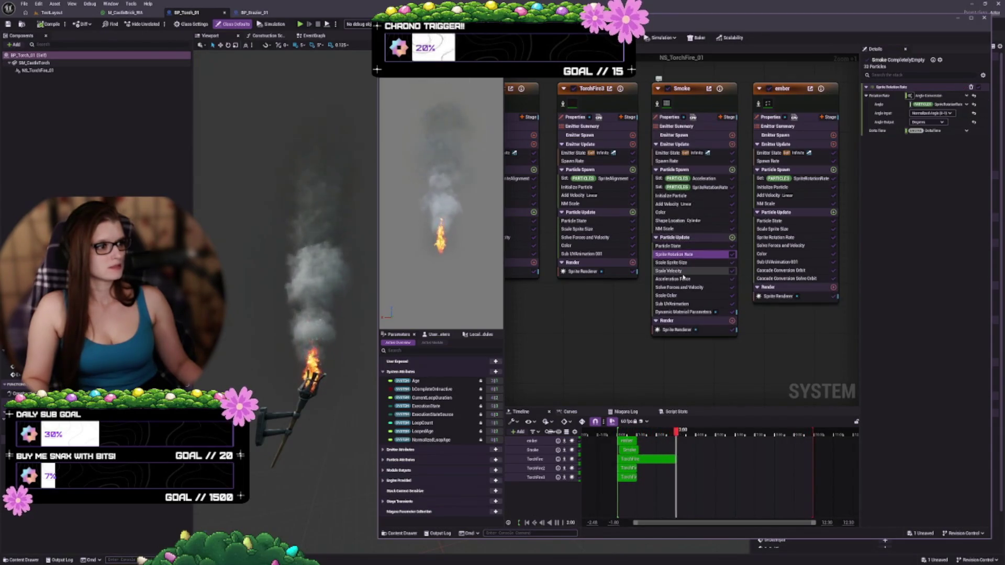
click(675, 262)
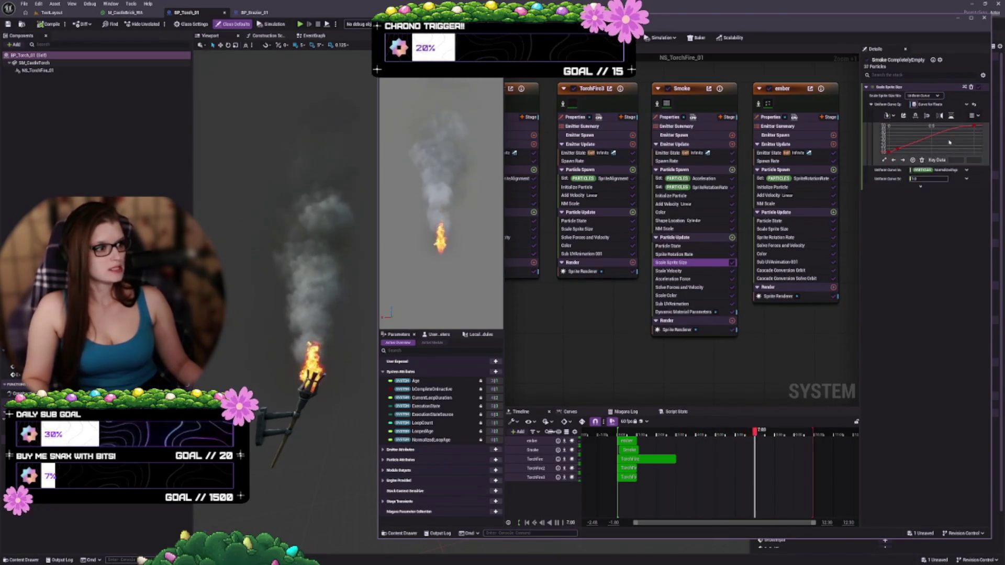
scroll(937, 139, down, 2)
scroll(937, 140, down, 1)
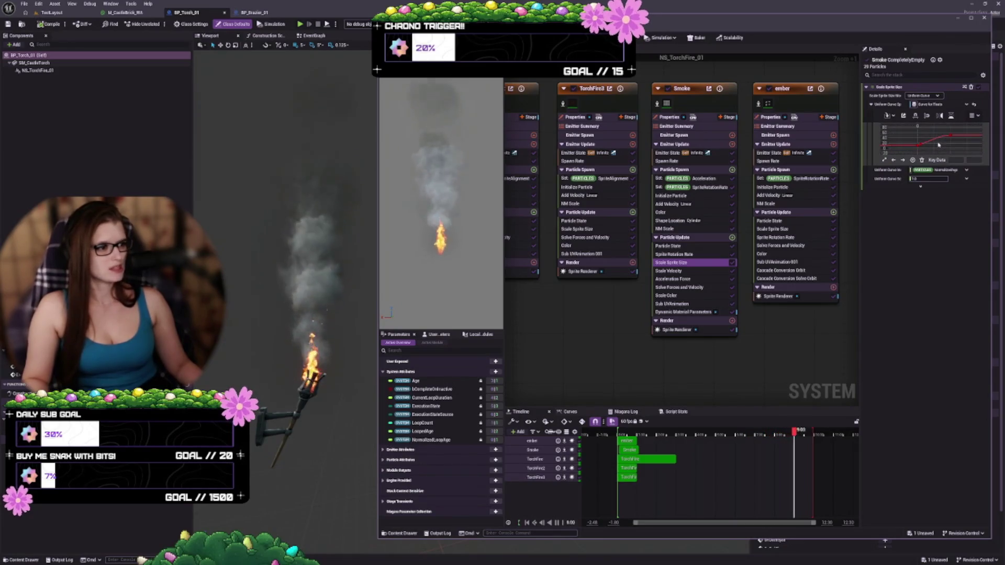
scroll(933, 147, down, 1)
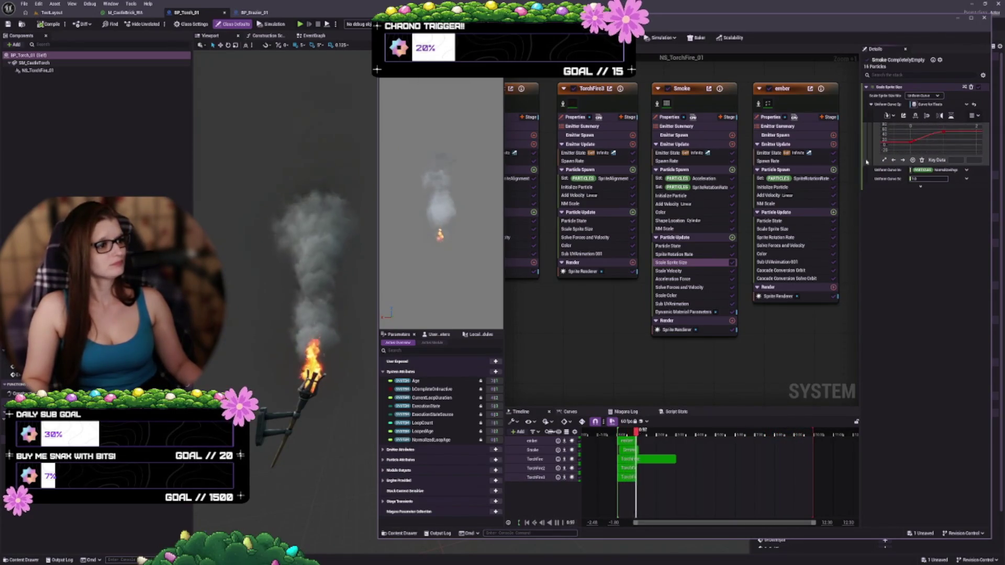
drag(860, 156, 788, 162)
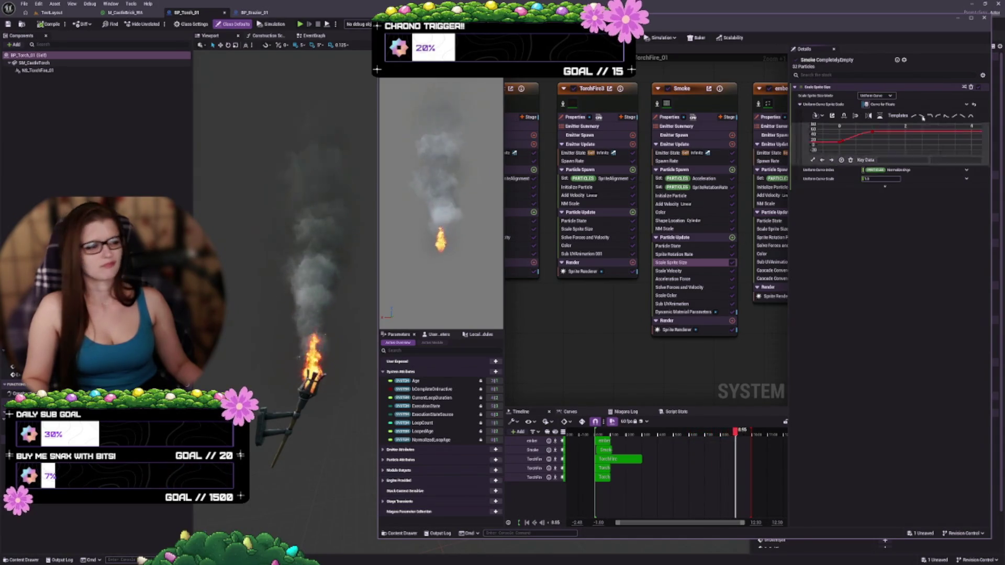
click(961, 116)
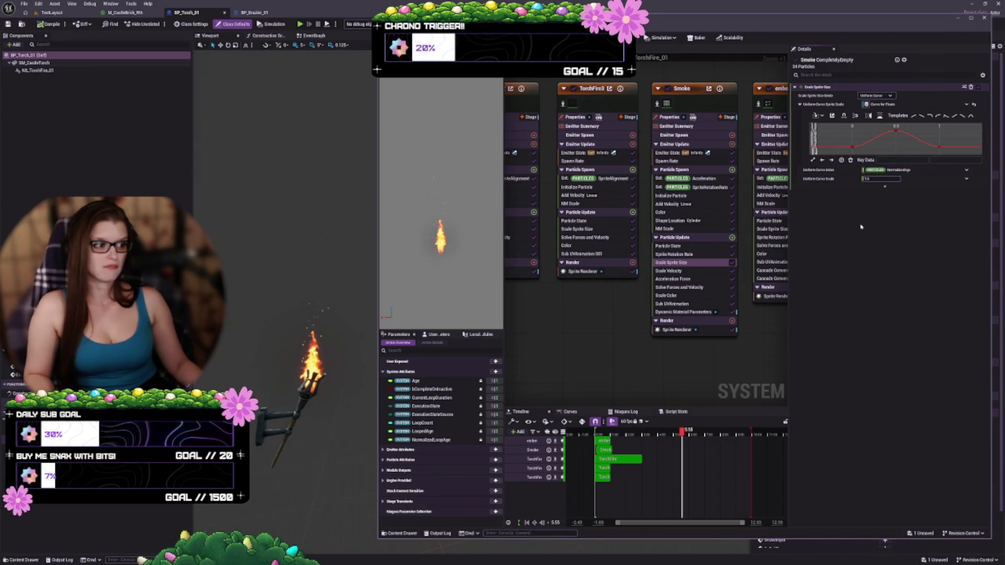
Undo the last Scale Sprite Size key move and select a key on the curve
key(ctrl+z)
scroll(907, 141, down, 3)
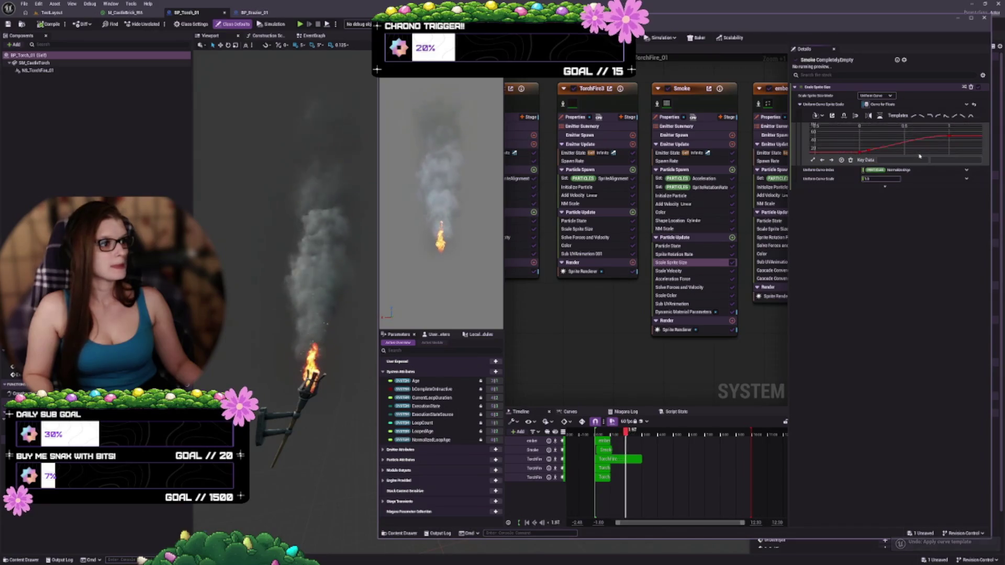
scroll(907, 140, down, 3)
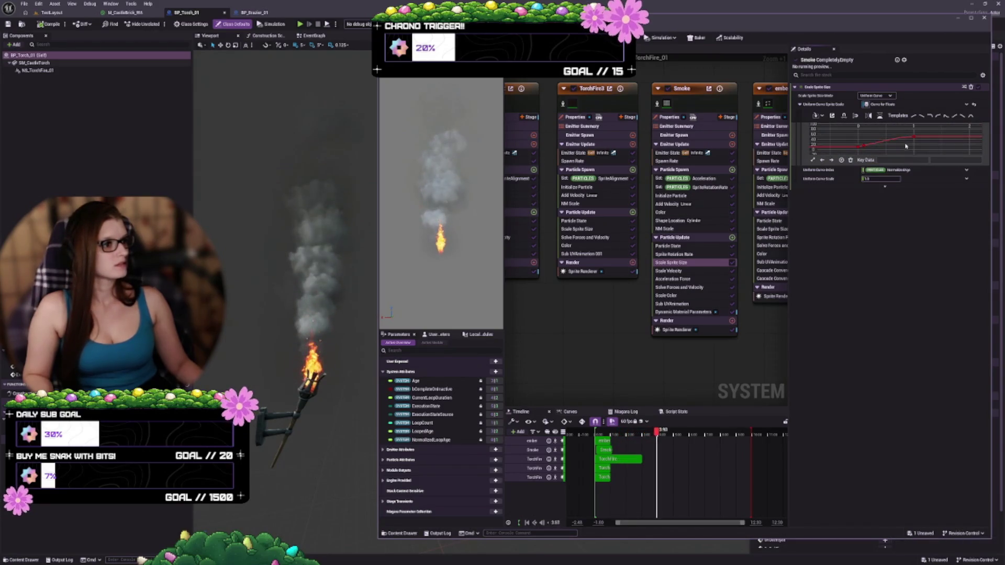
click(914, 138)
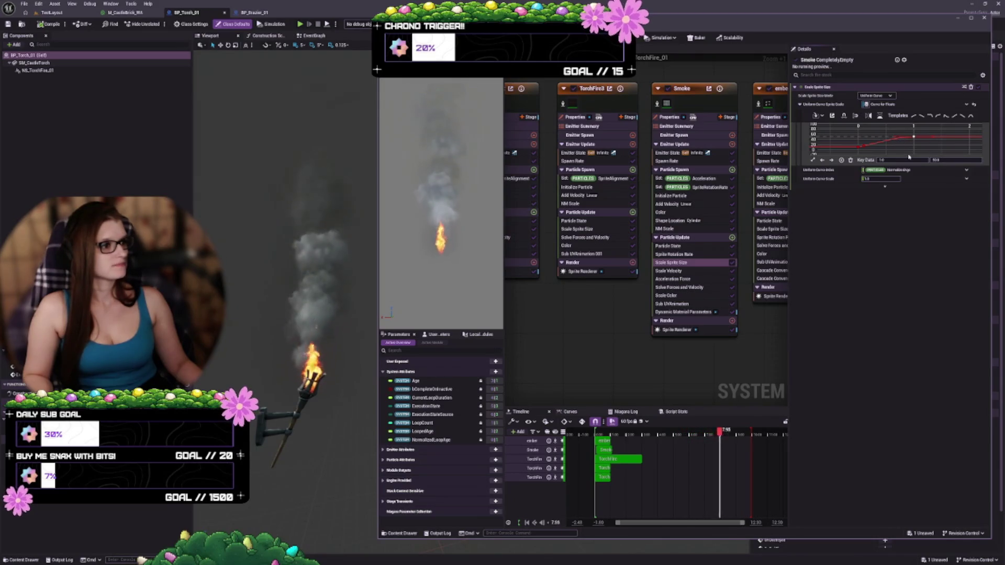
Try raising a size key for a steep rise, undo it, and reselect a key
scroll(913, 145, up, 4)
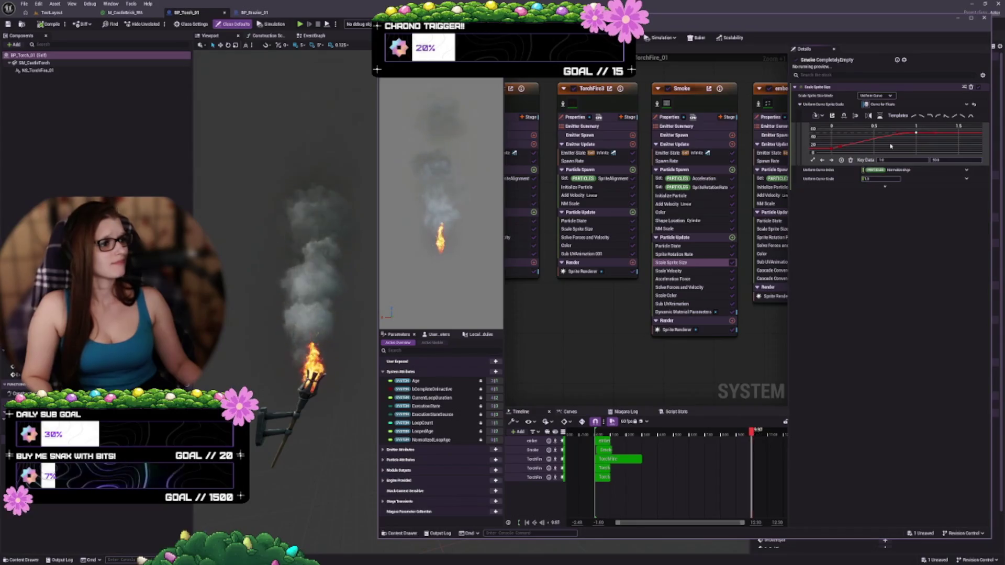
drag(890, 146, 870, 148)
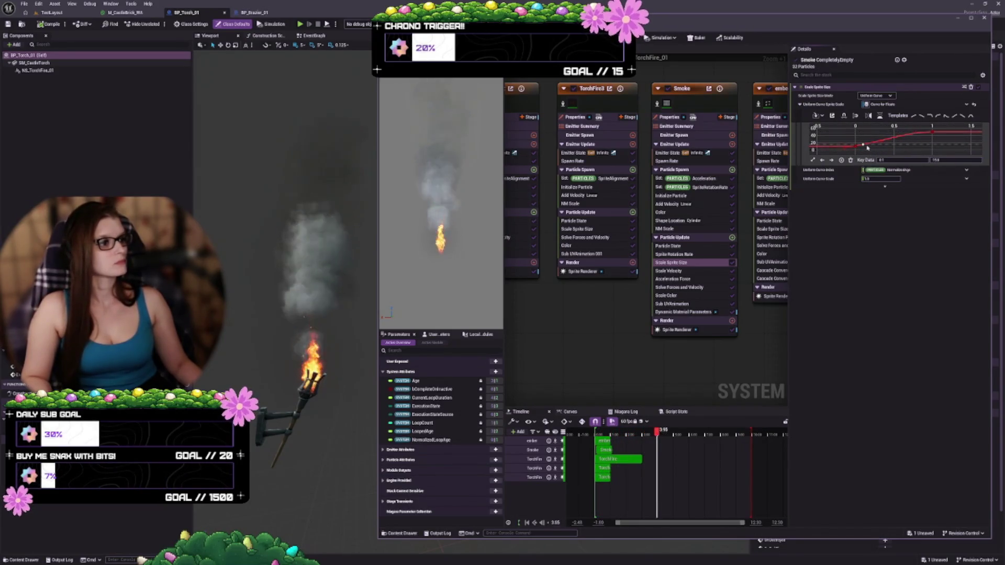
drag(867, 148, 870, 138)
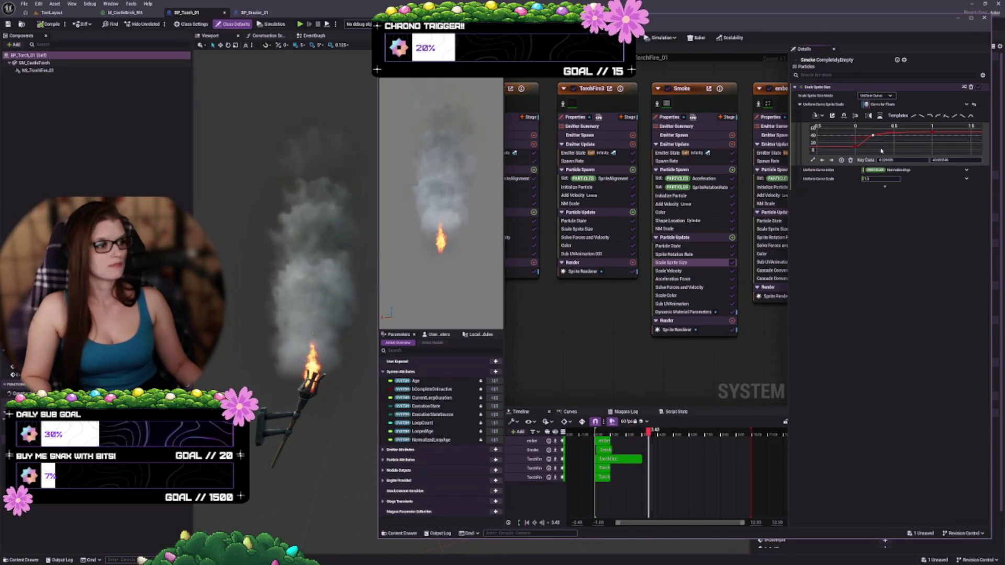
key(ctrl+z)
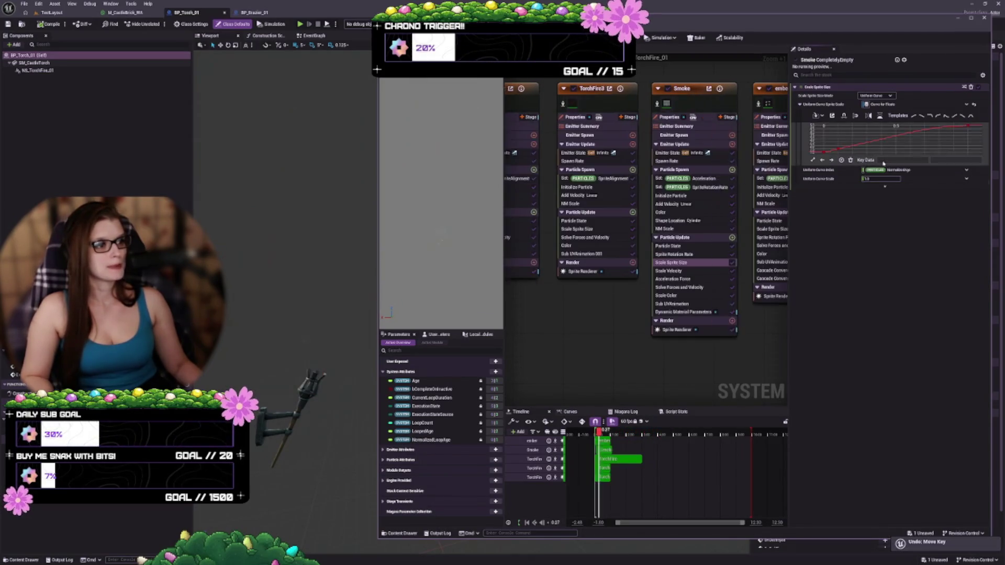
click(849, 148)
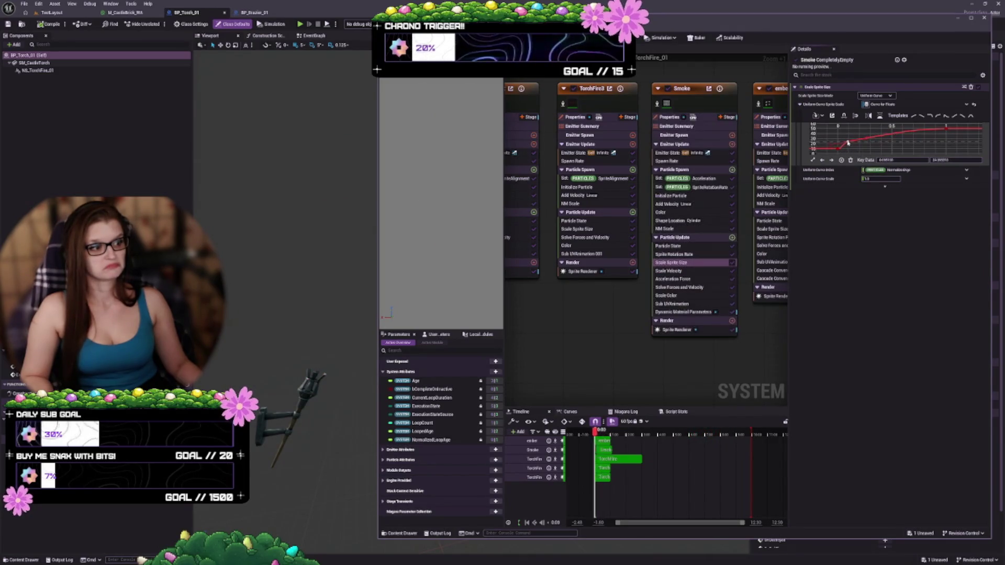
Delete one sprite size key and nudge the early keys later and lower
click(851, 160)
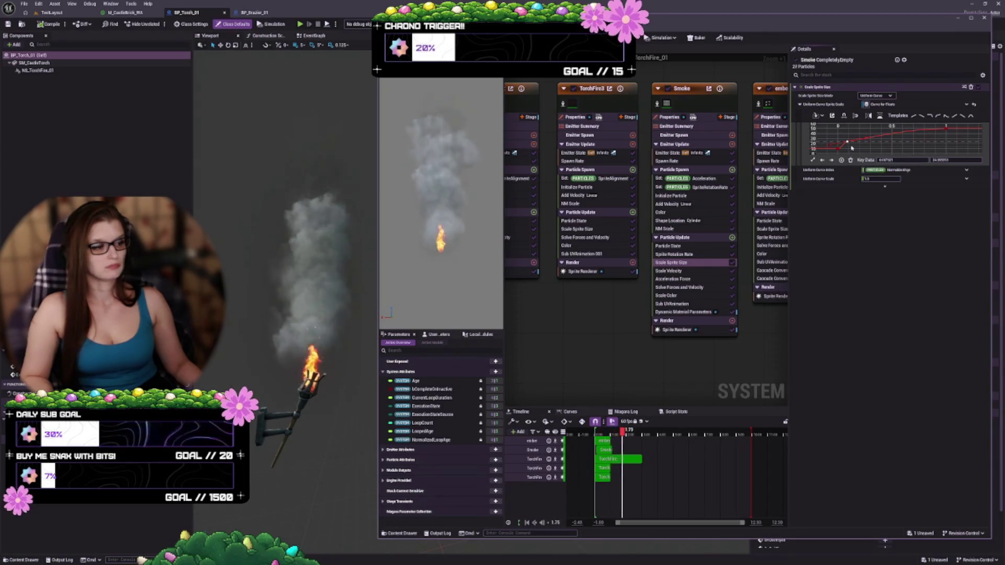
drag(847, 142, 851, 144)
mouse_move(852, 143)
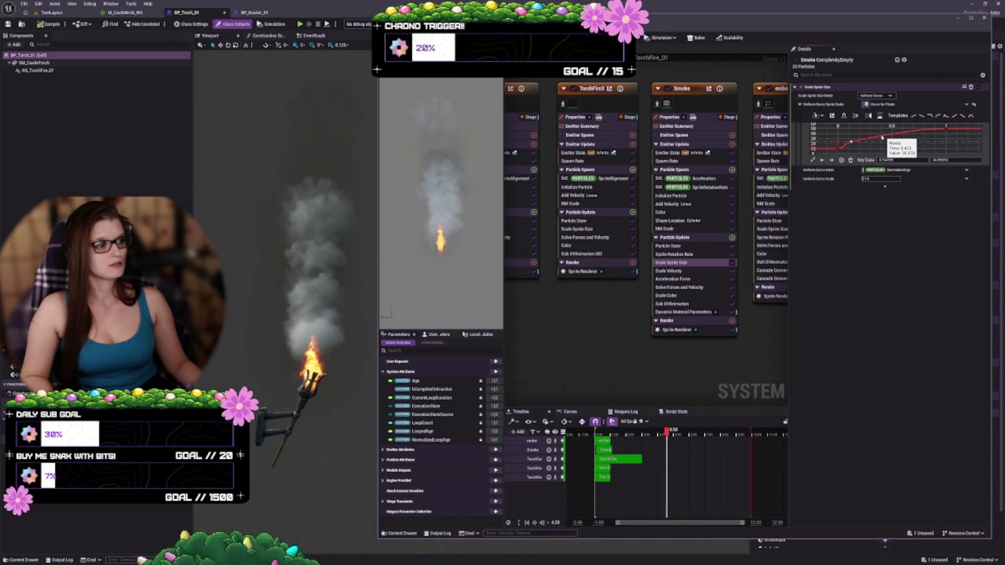
click(870, 138)
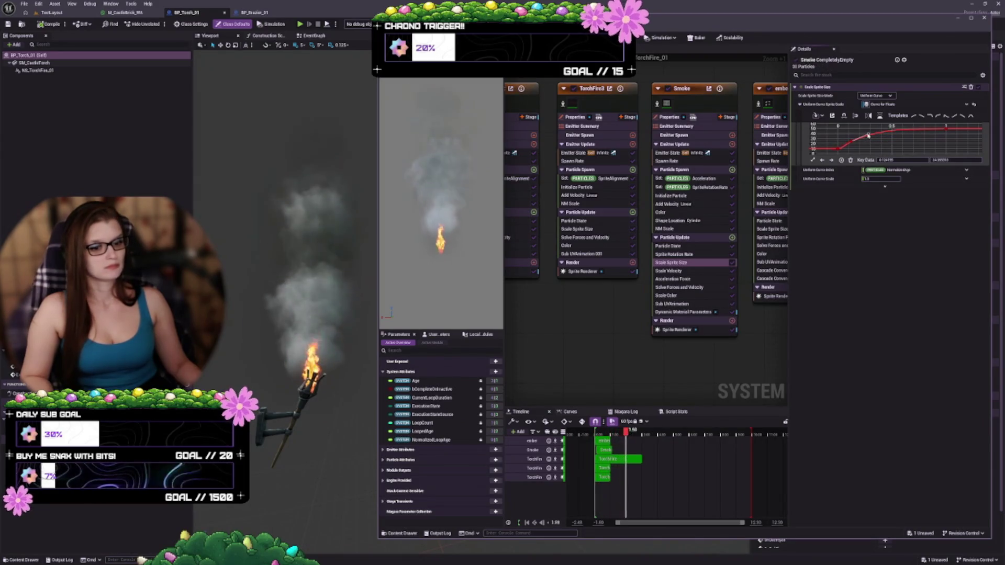
drag(868, 135, 872, 139)
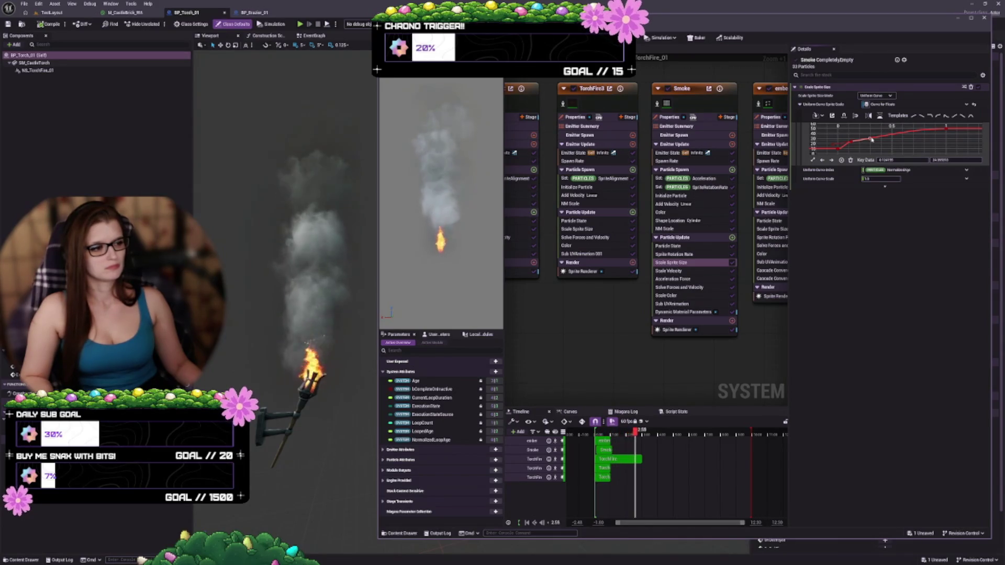
right_click(906, 134)
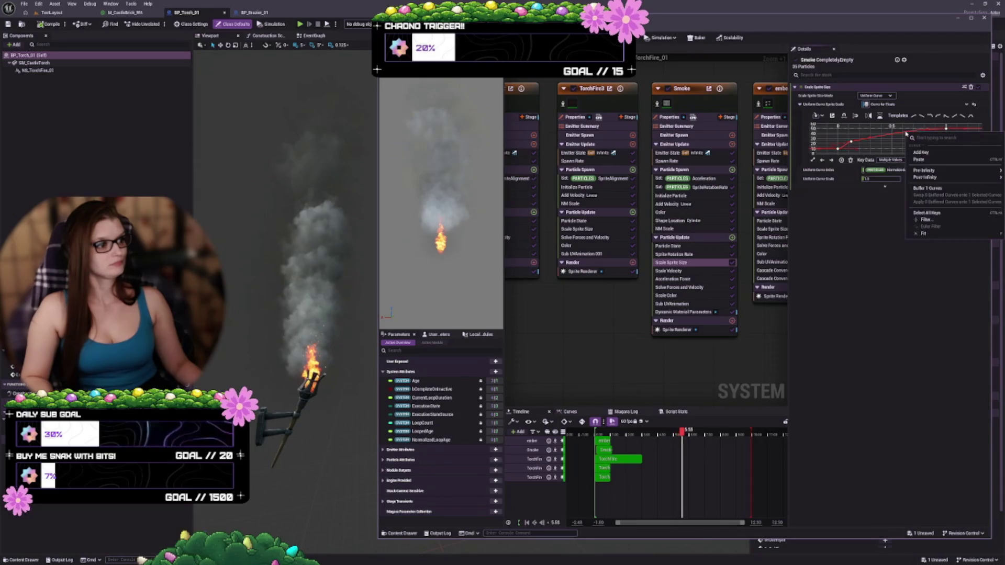
Add a new key to the sprite size curve and place it around time 0.4
click(911, 152)
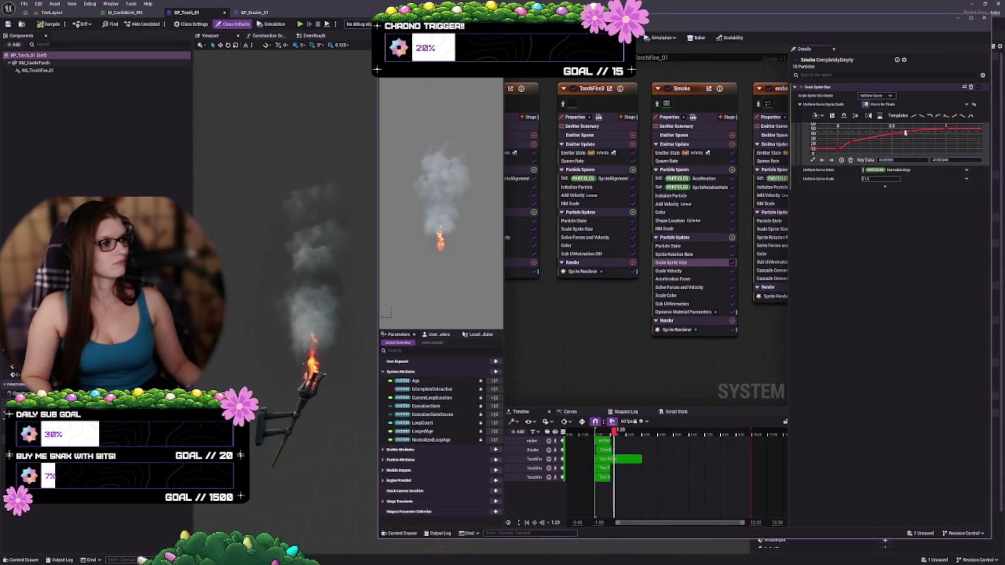
drag(906, 133, 887, 132)
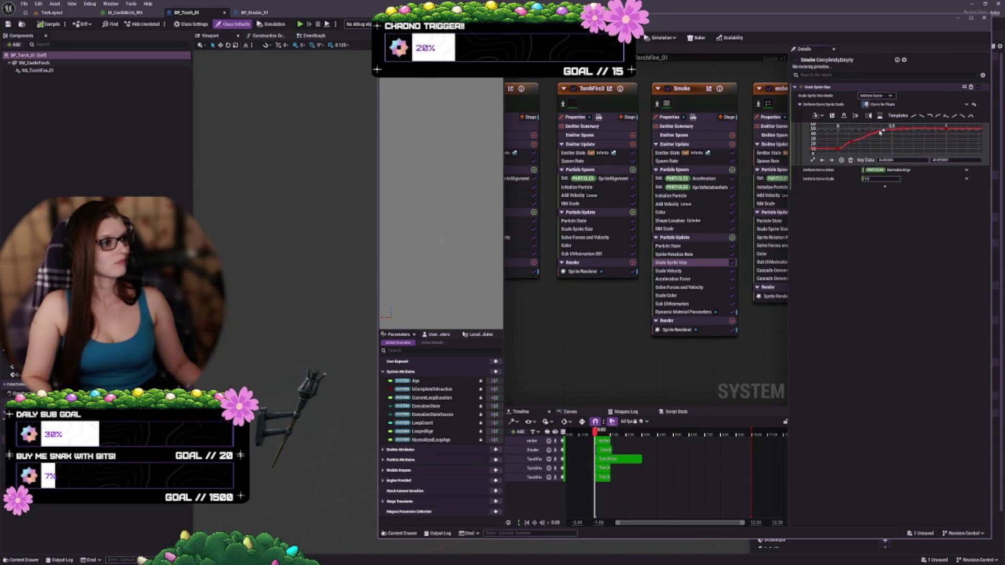
mouse_move(883, 134)
mouse_down()
mouse_move(907, 136)
mouse_move(887, 132)
mouse_up()
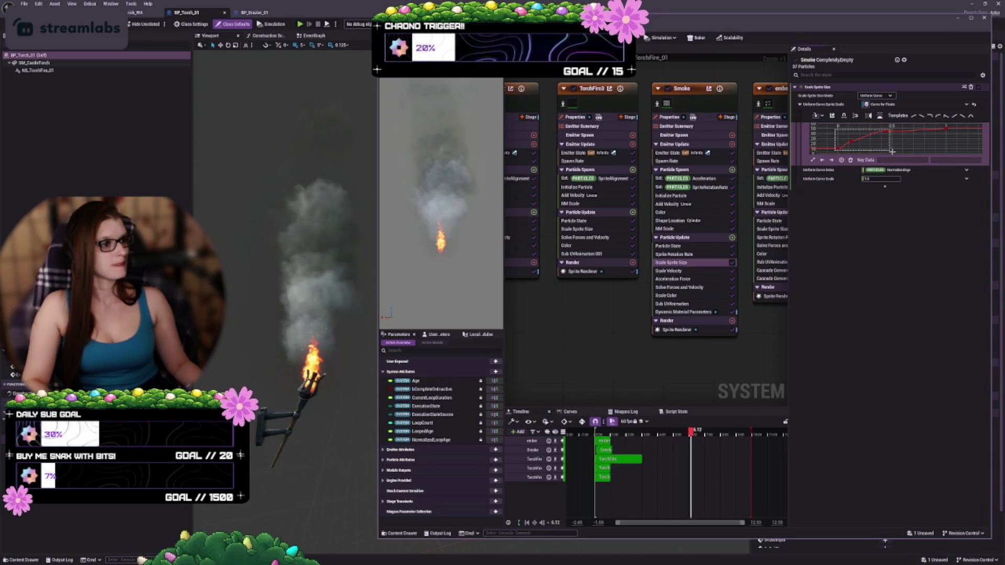
Lower the first size key and shift the middle keys to reshape the curve's rise
key(ctrl+a)
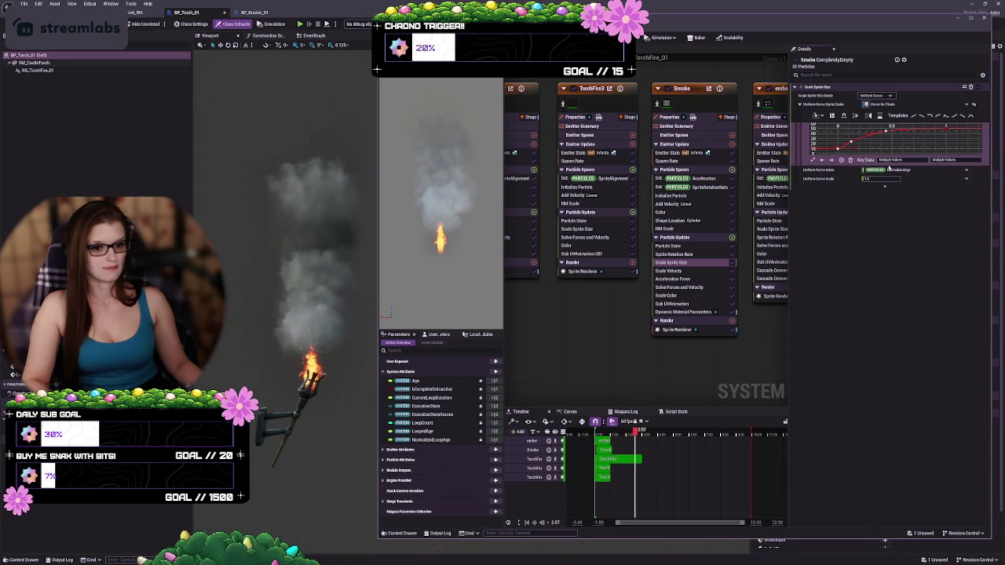
click(851, 141)
drag(833, 149, 839, 150)
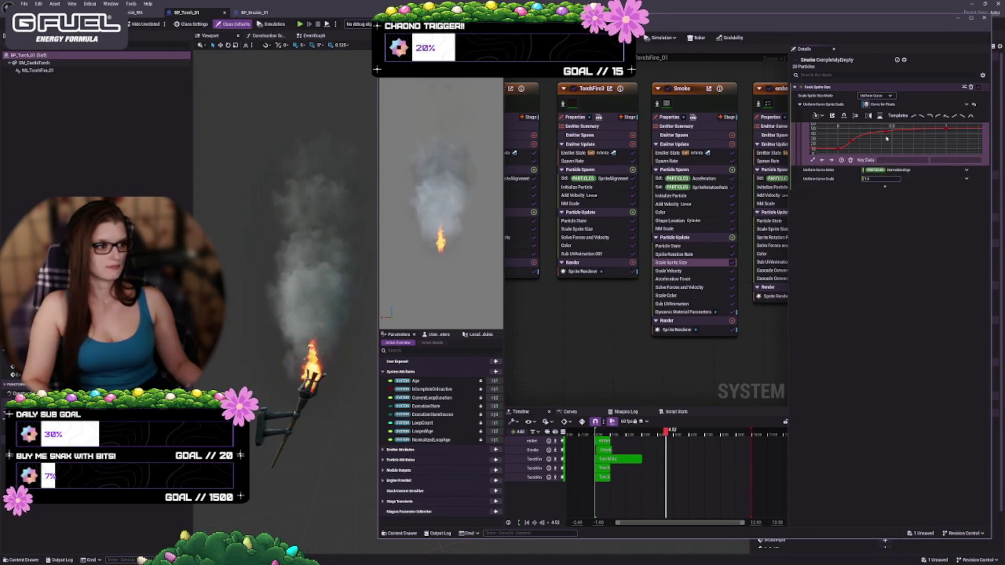
drag(897, 132, 901, 135)
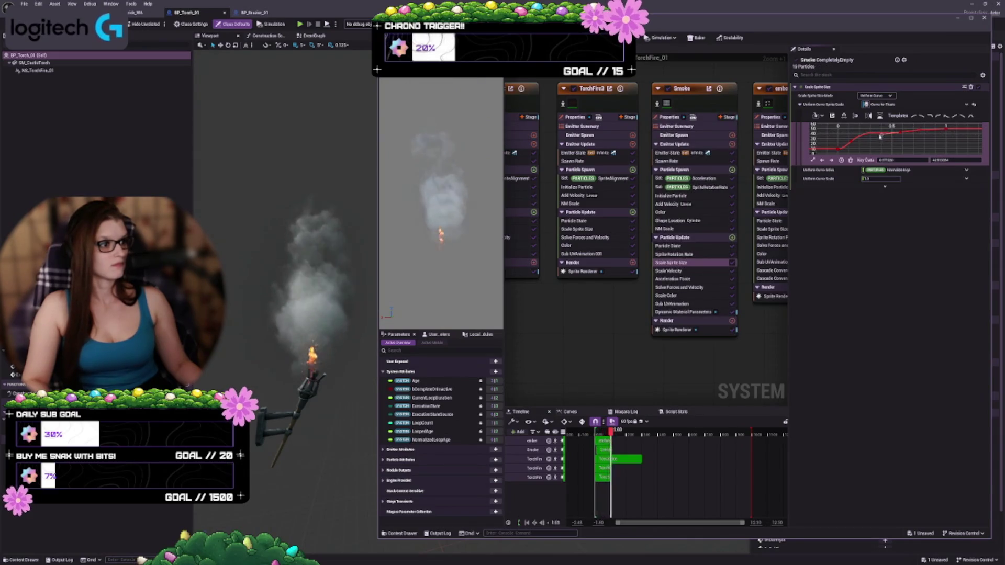
drag(899, 133, 864, 132)
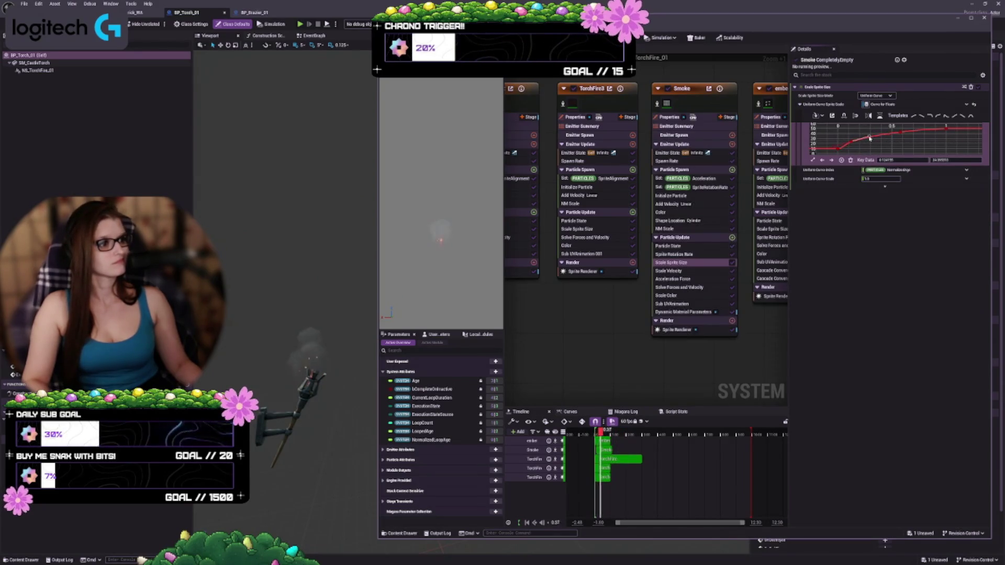
drag(852, 144, 847, 144)
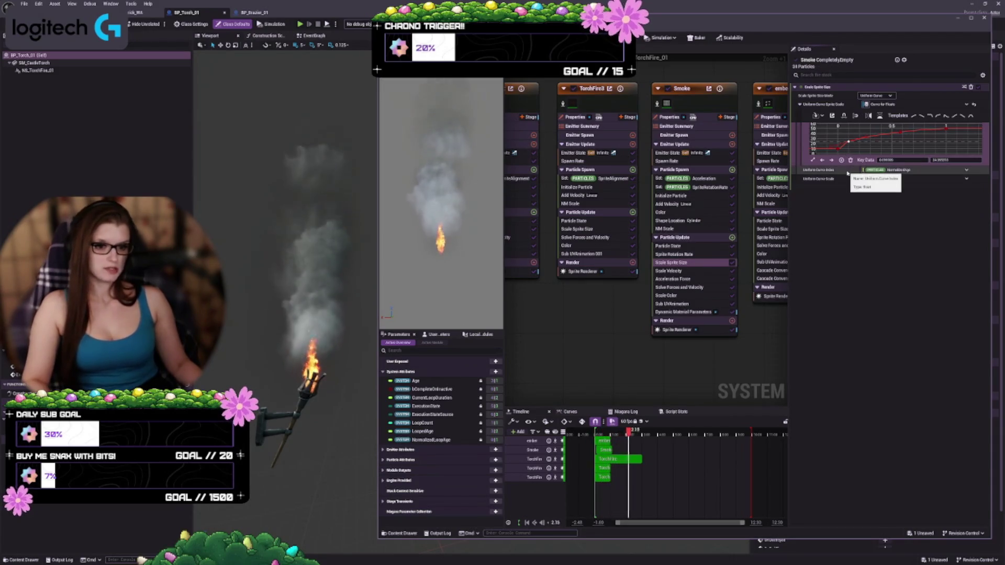
drag(896, 135, 900, 134)
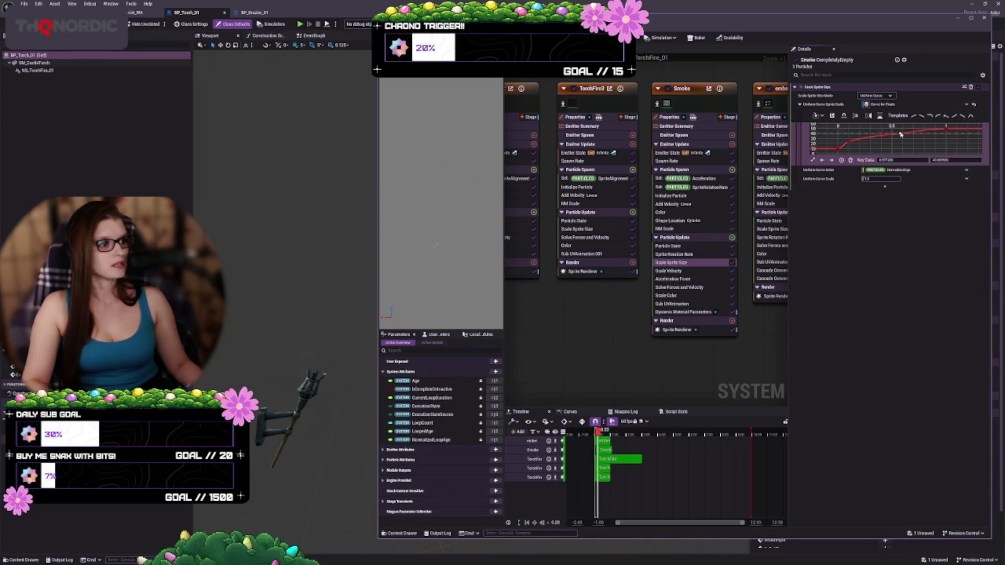
Lower the curve's end key to about 28 so the smoke shrinks late
mouse_move(882, 141)
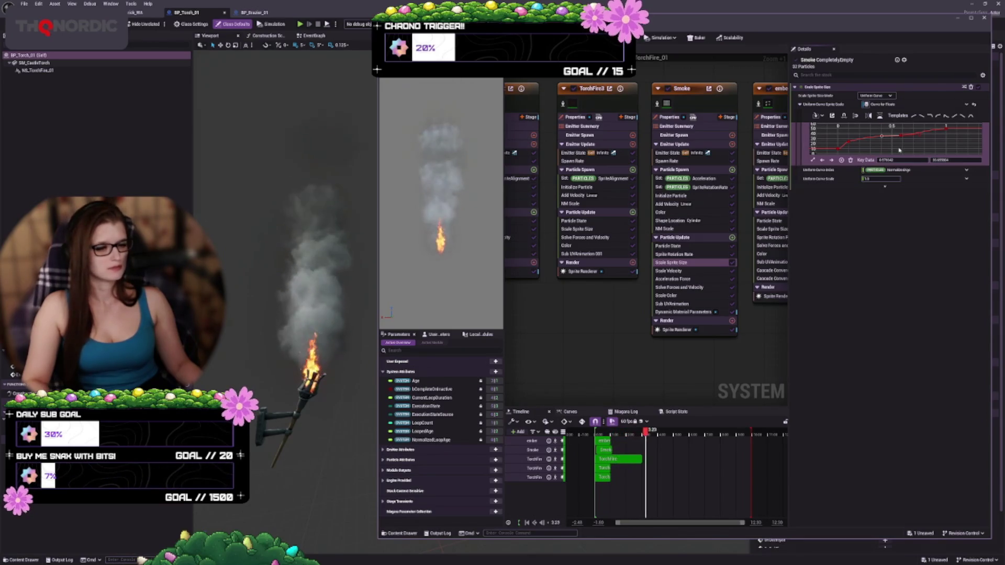
mouse_move(946, 130)
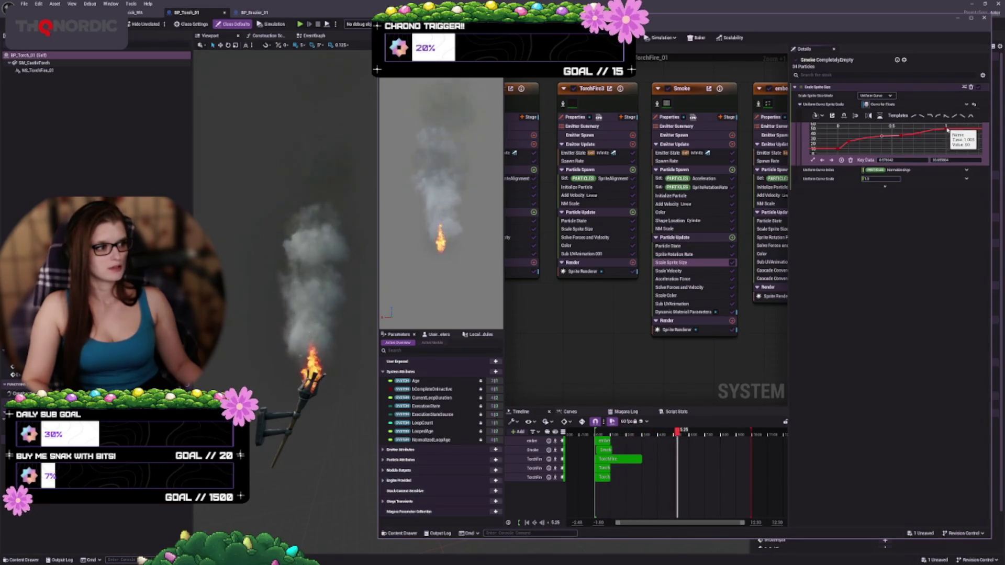
drag(946, 130, 946, 142)
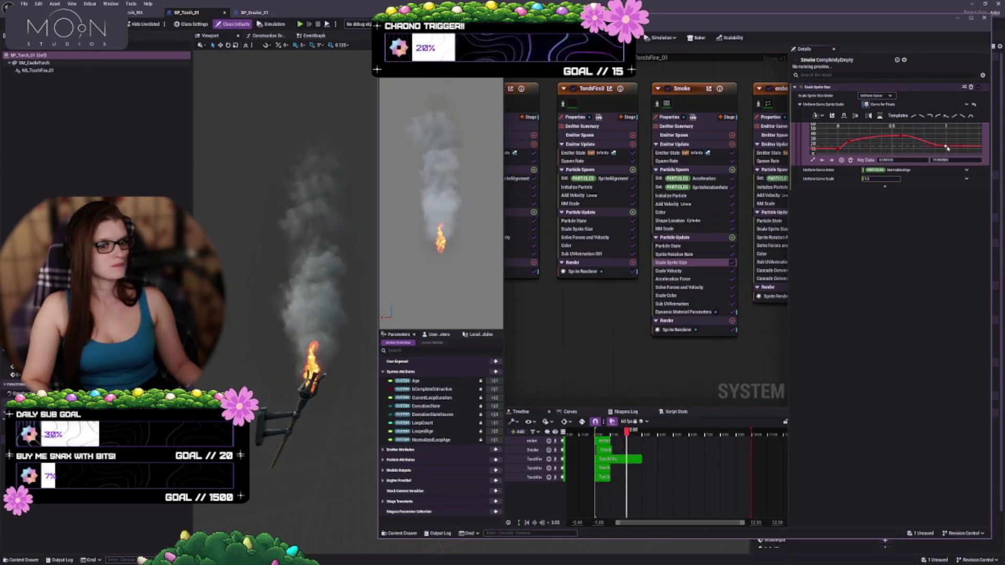
drag(946, 148, 945, 142)
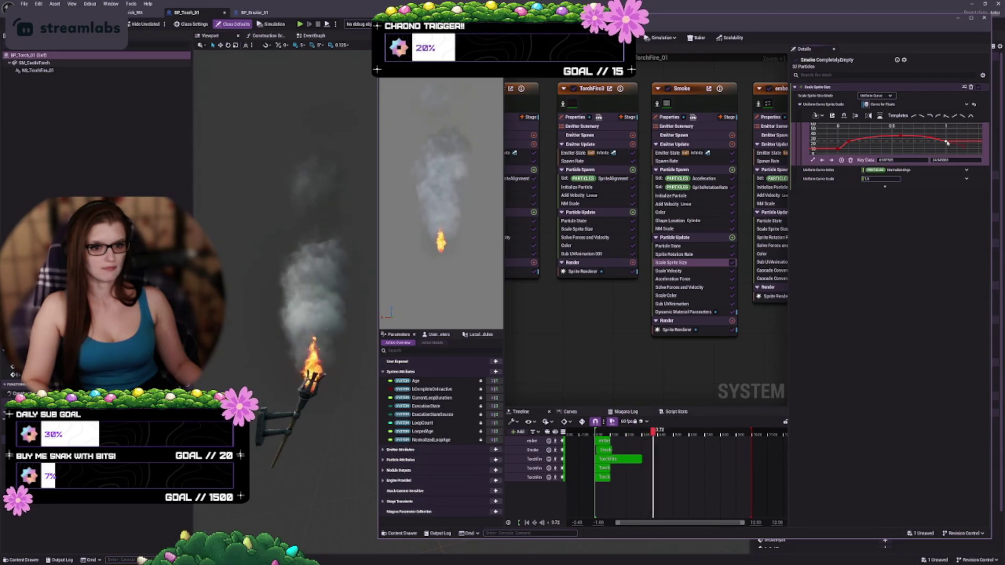
drag(946, 143, 946, 148)
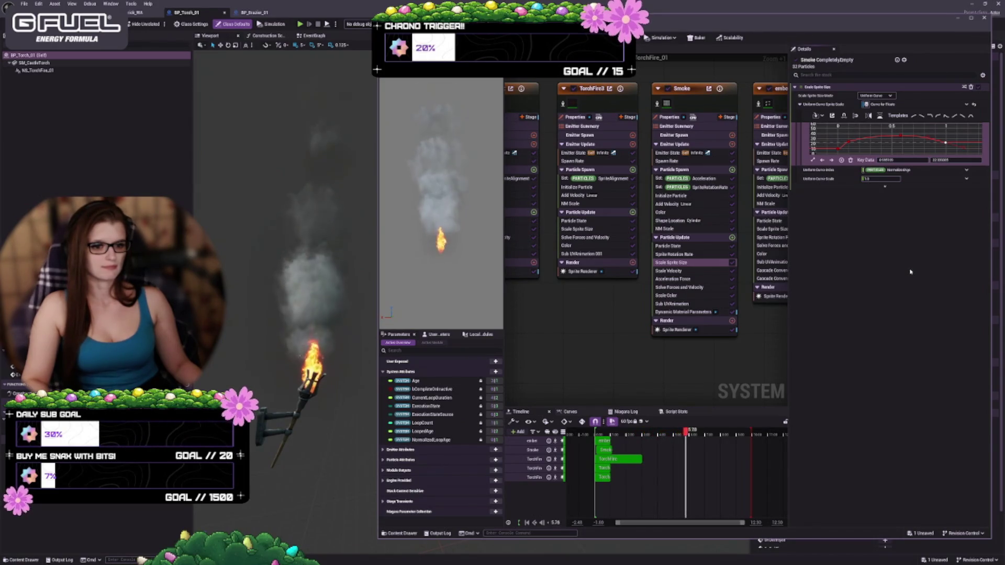
drag(905, 142, 902, 140)
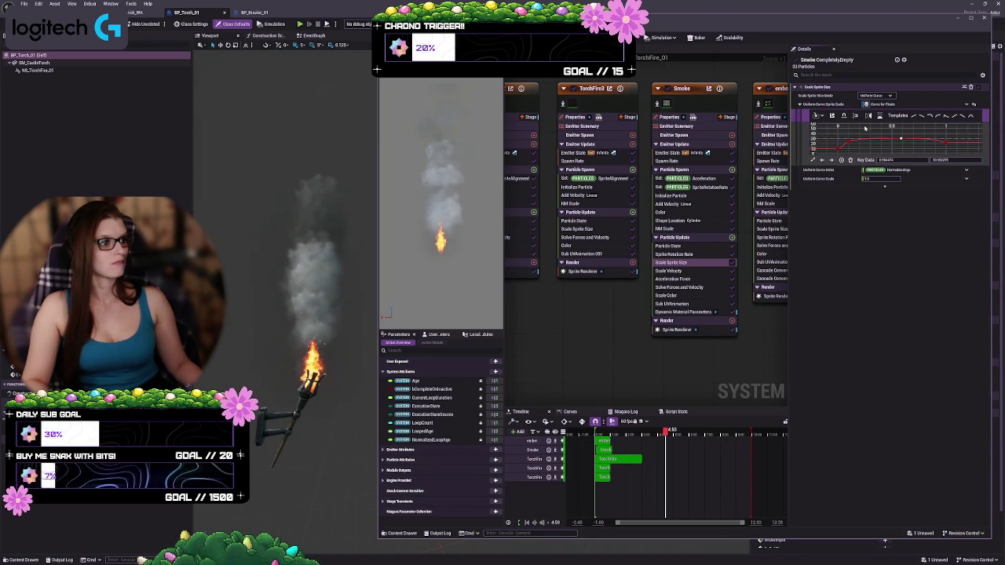
Select the key at time 0.072 and nudge it to refine the curve start
drag(842, 134, 938, 144)
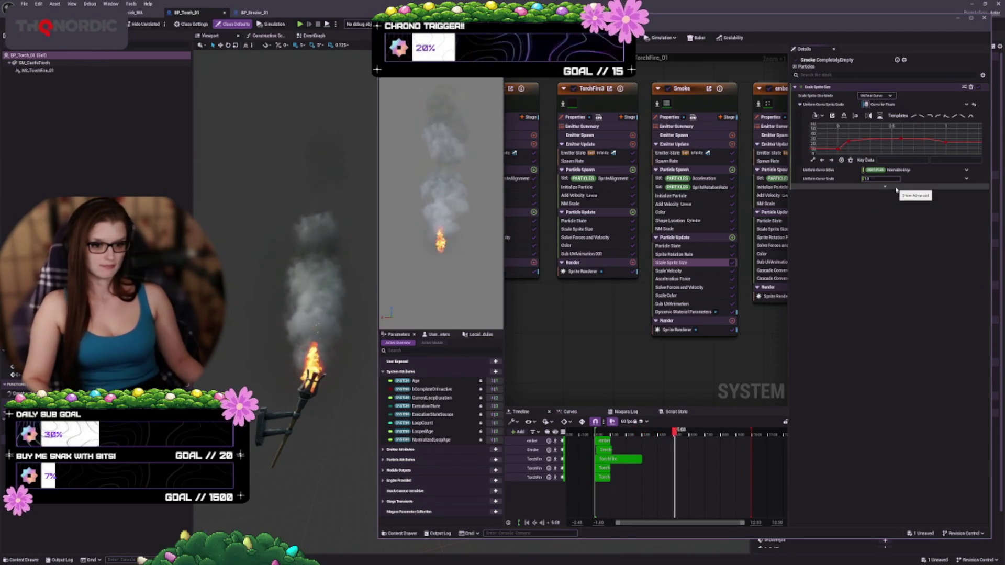
mouse_move(842, 148)
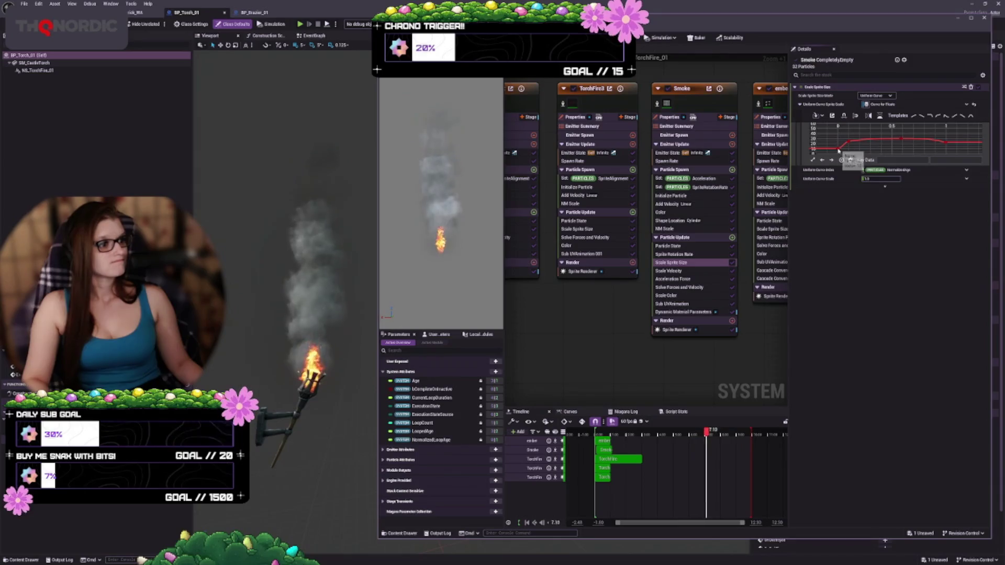
click(847, 146)
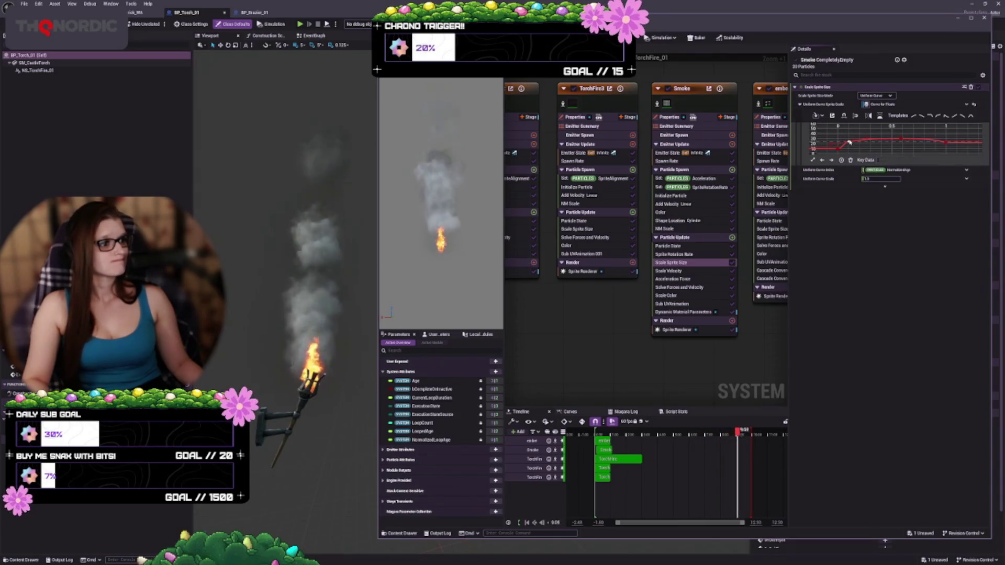
drag(852, 143, 853, 141)
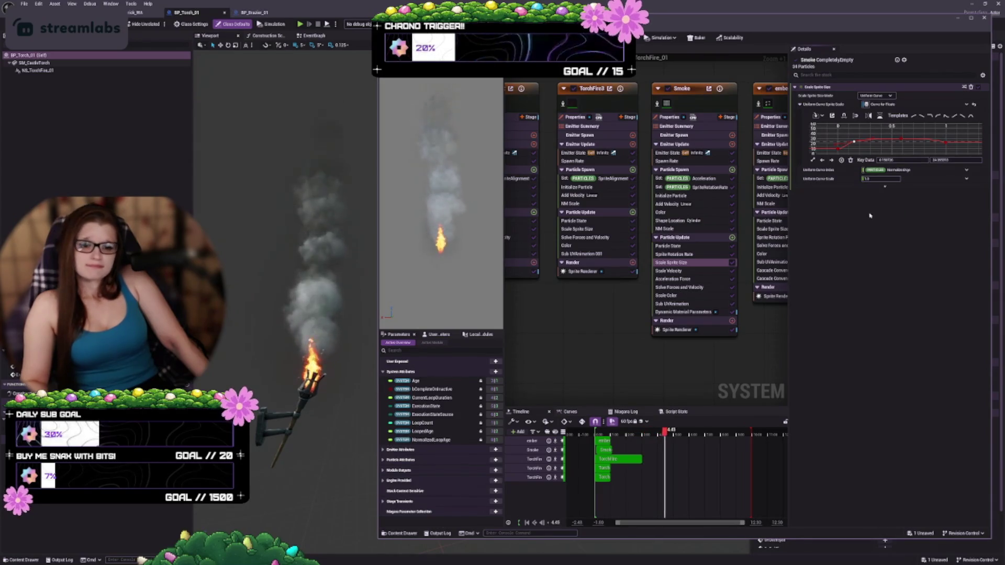
click(673, 270)
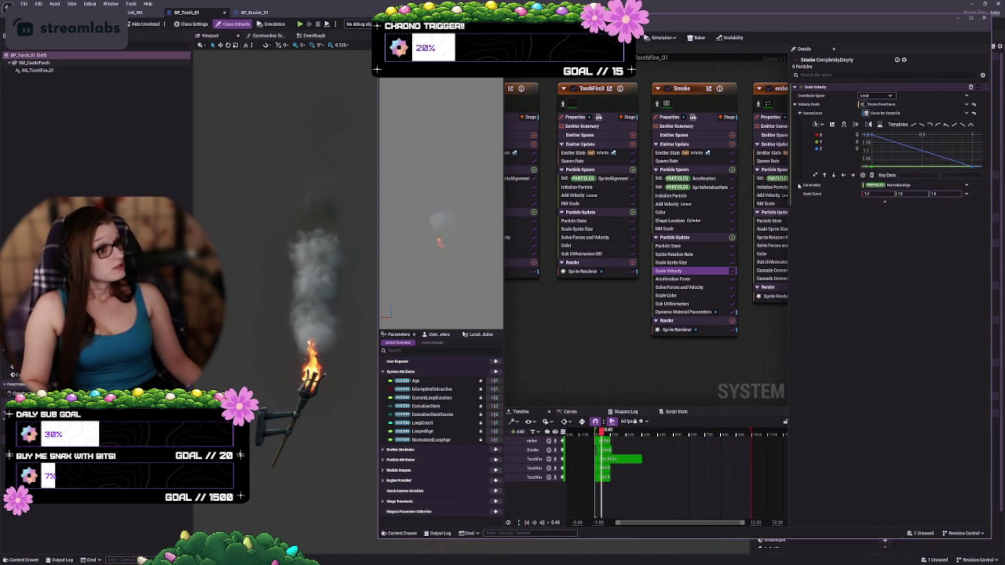
Try a Scale Velocity key move, undo it, then select and adjust the curve's end key
scroll(914, 156, down, 3)
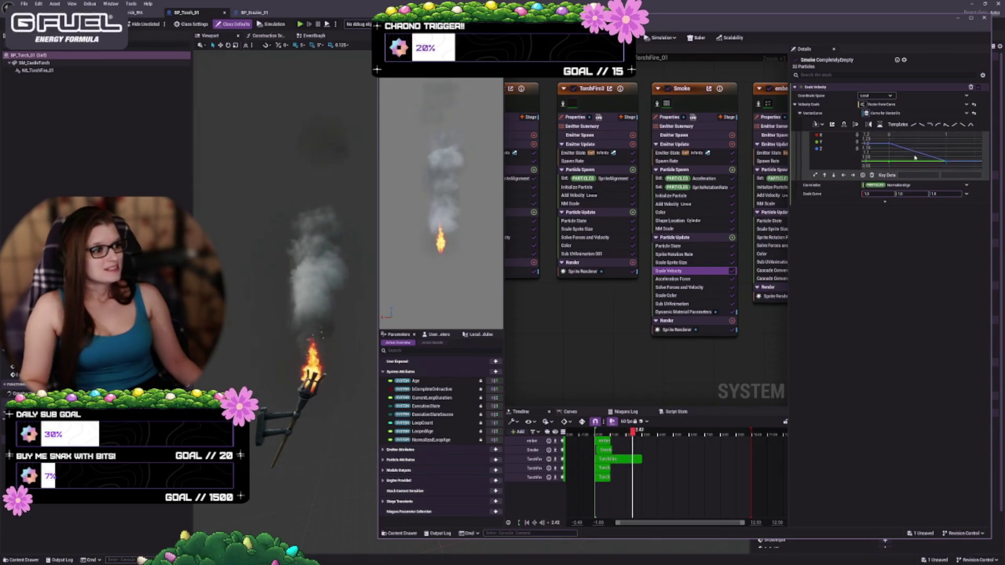
scroll(911, 156, down, 4)
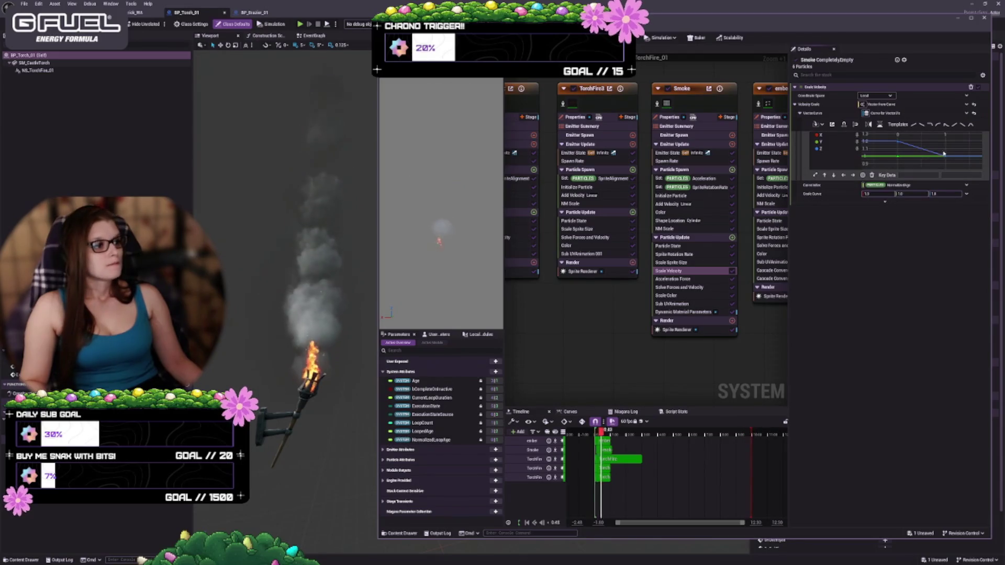
drag(945, 159, 947, 158)
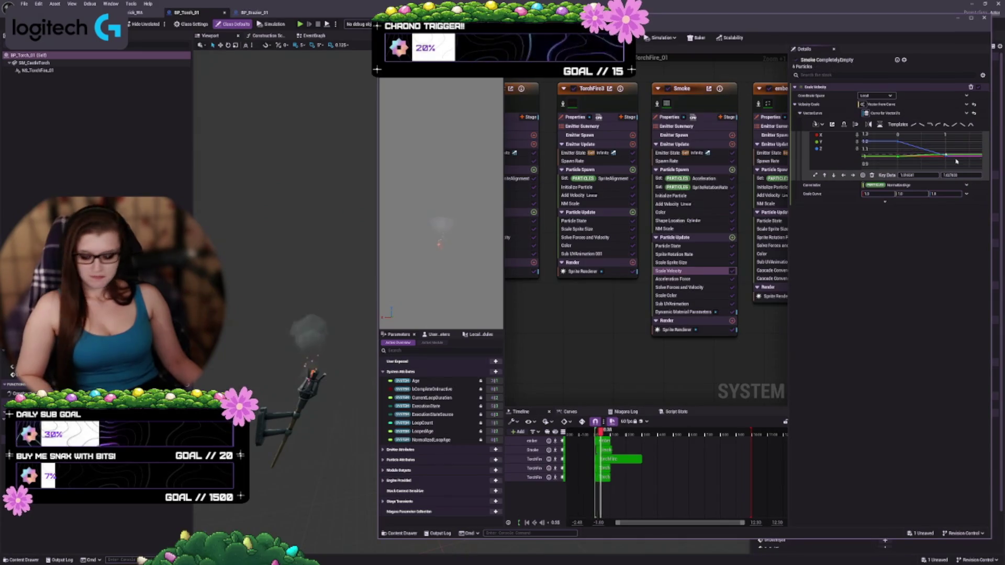
key(ctrl+z)
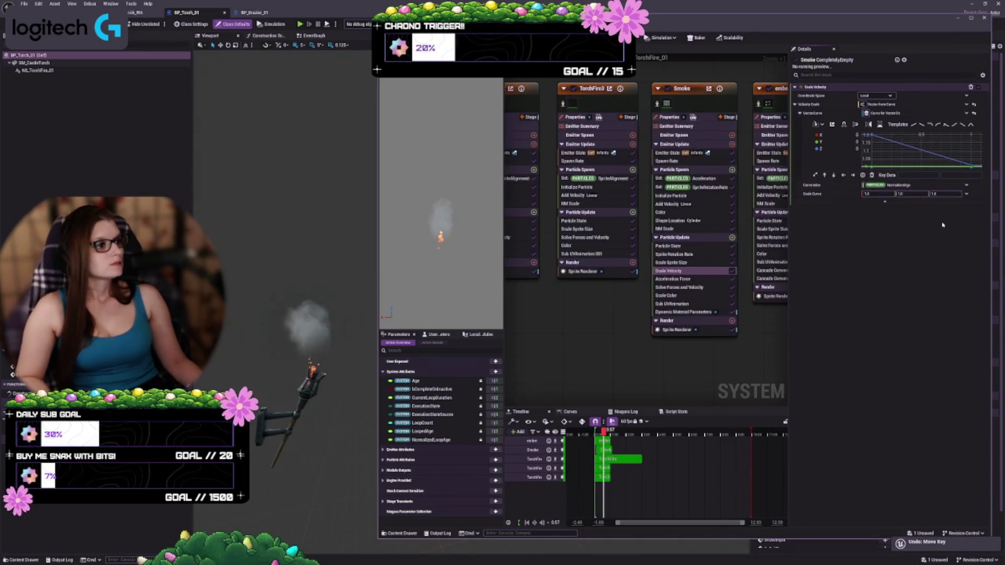
click(973, 167)
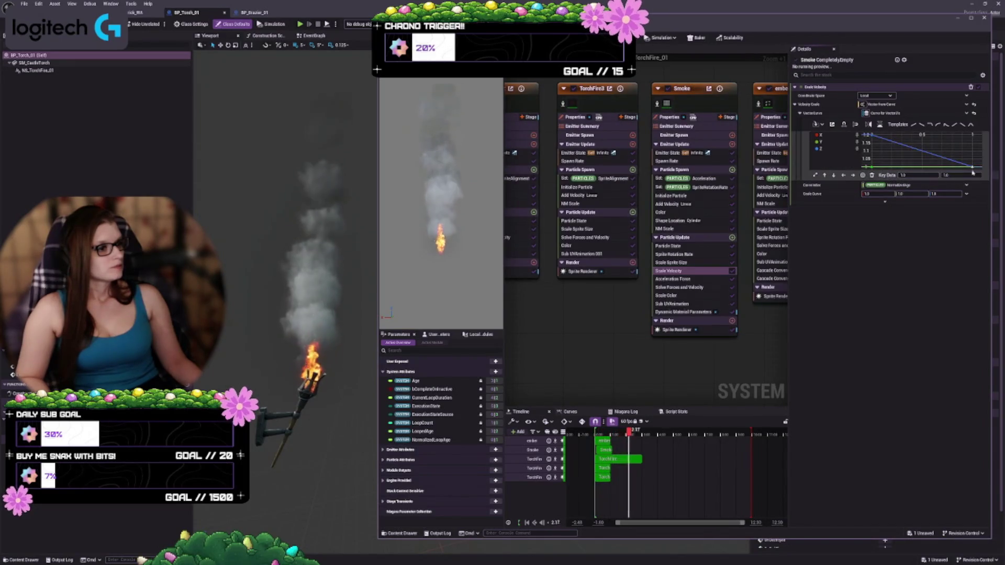
mouse_move(972, 169)
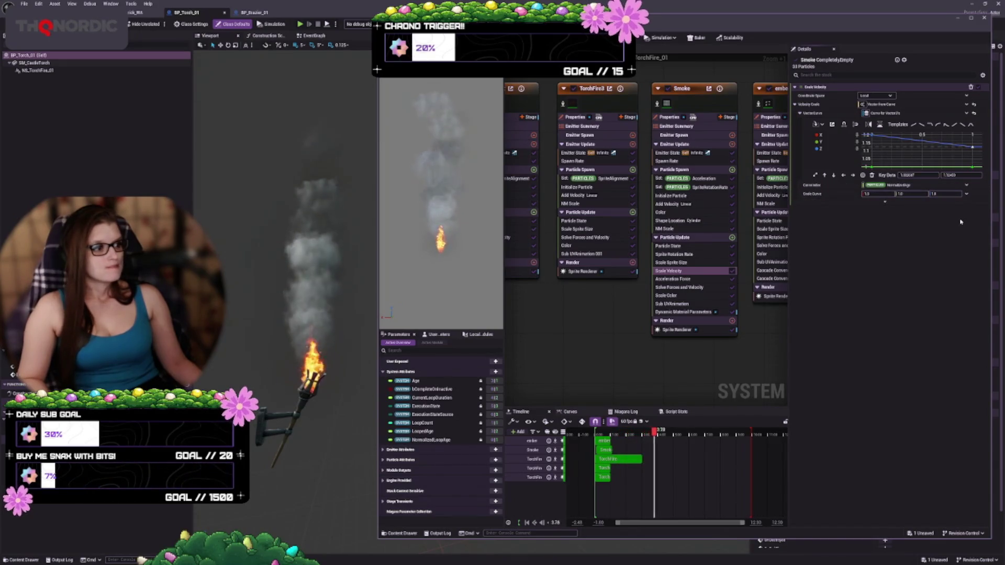
scroll(836, 152, down, 3)
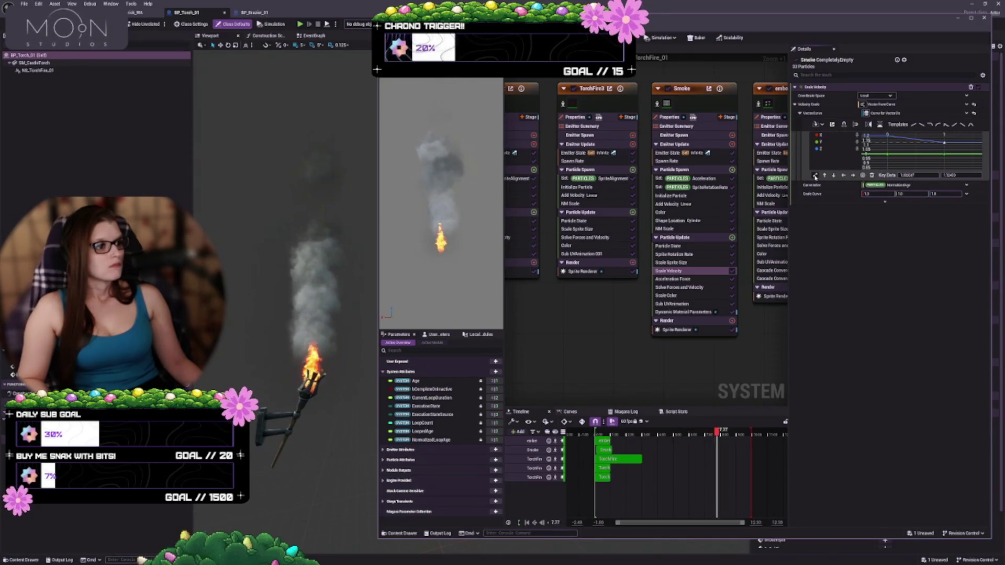
scroll(890, 149, up, 1)
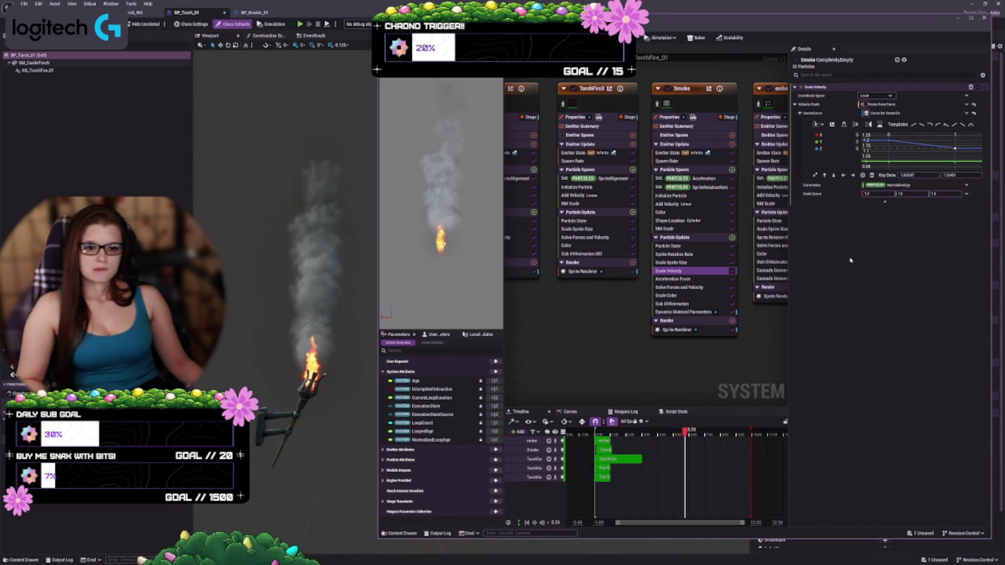
Reveal Acceleration Force's advanced settings and set its Channel to Z, then Y
click(675, 279)
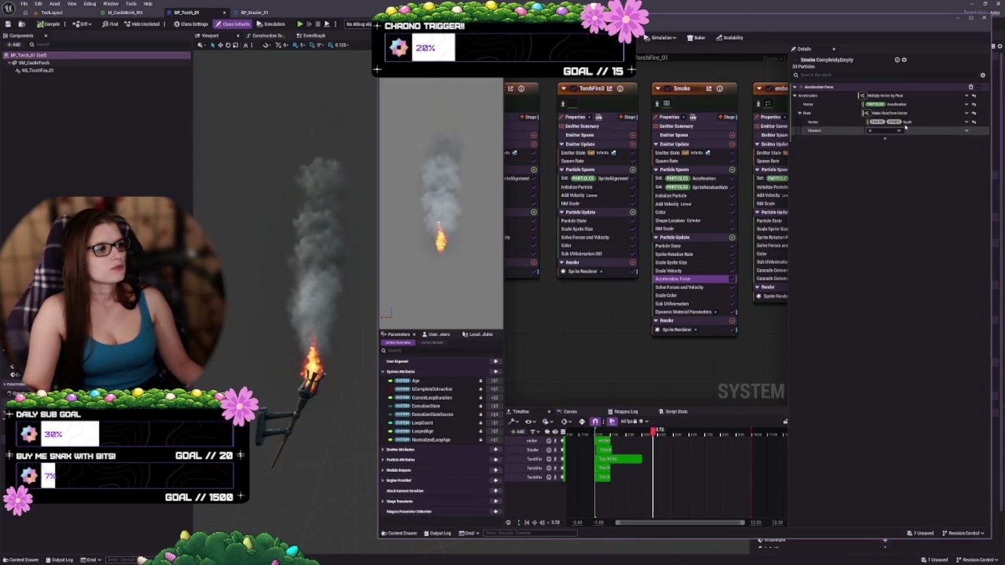
click(824, 146)
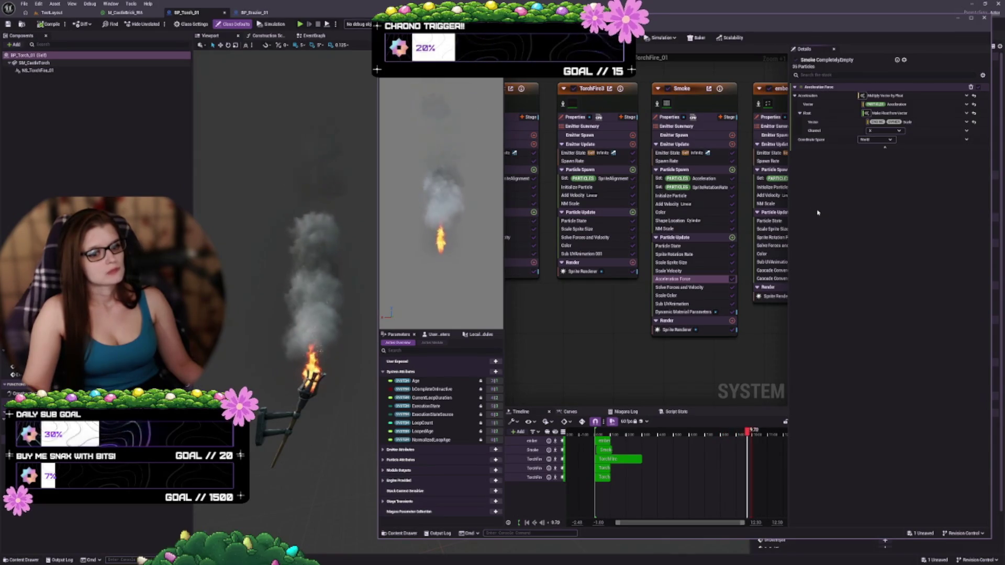
click(885, 131)
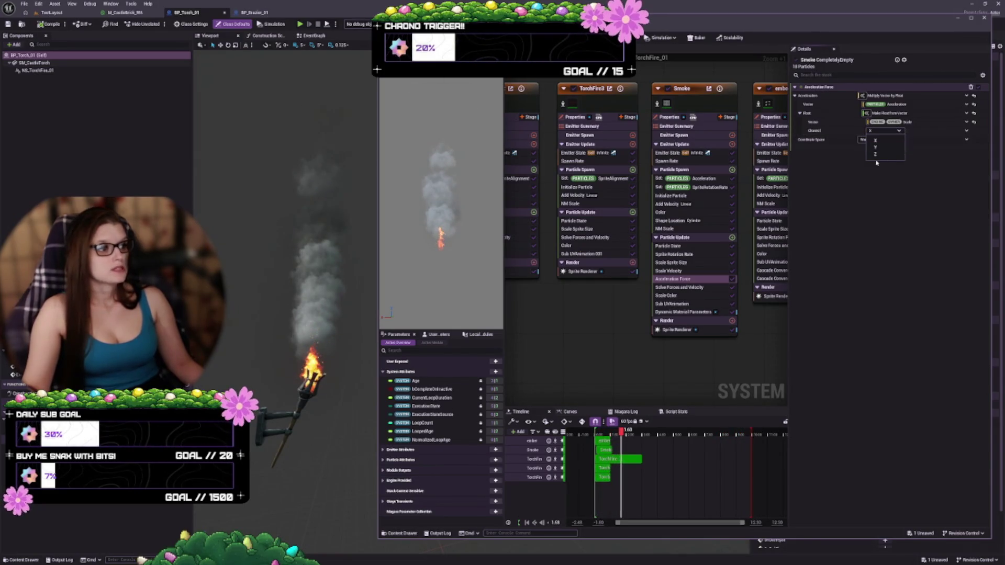
click(875, 154)
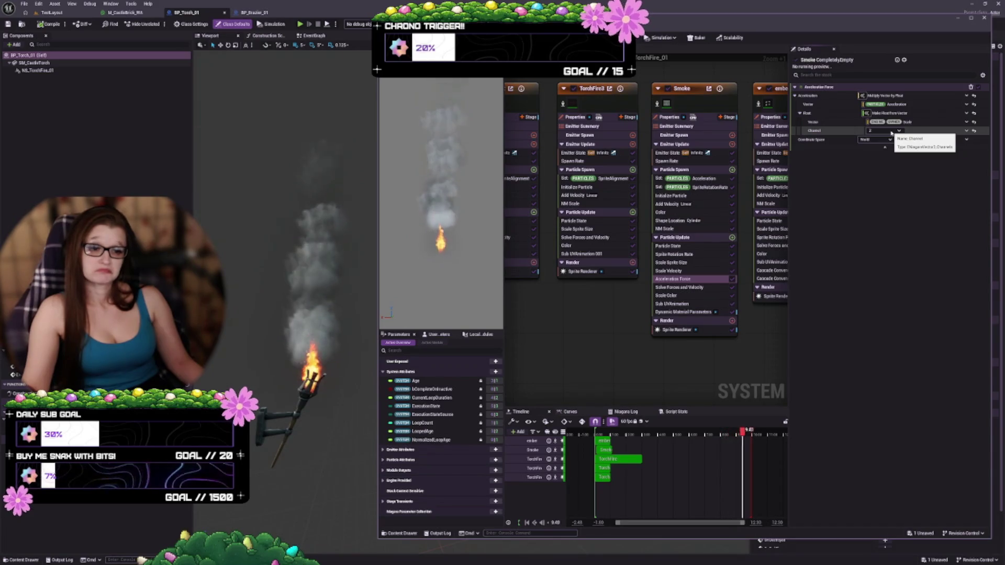
click(891, 132)
click(888, 148)
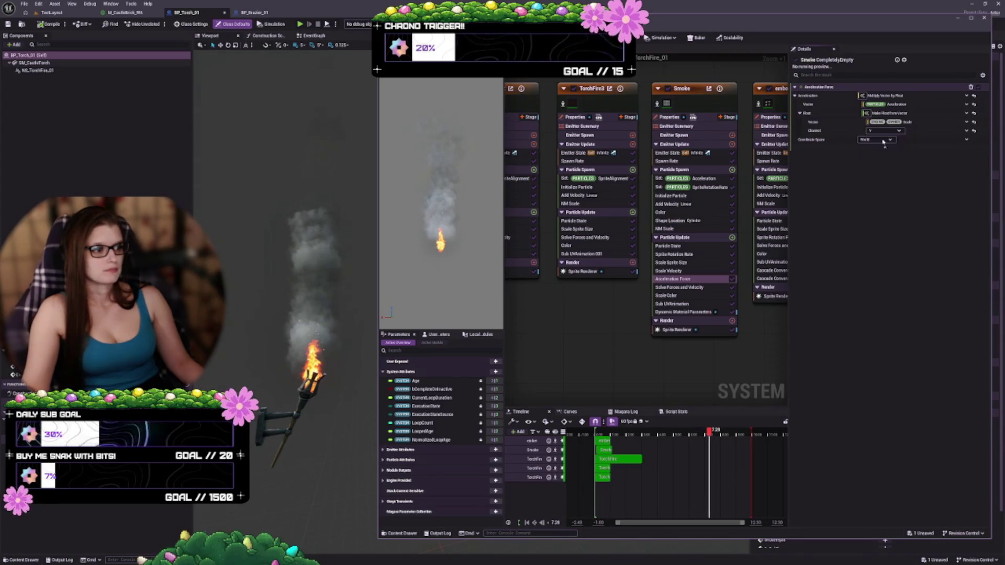
Switch the acceleration Channel to X, back to Z, then to another axis
click(885, 131)
click(882, 138)
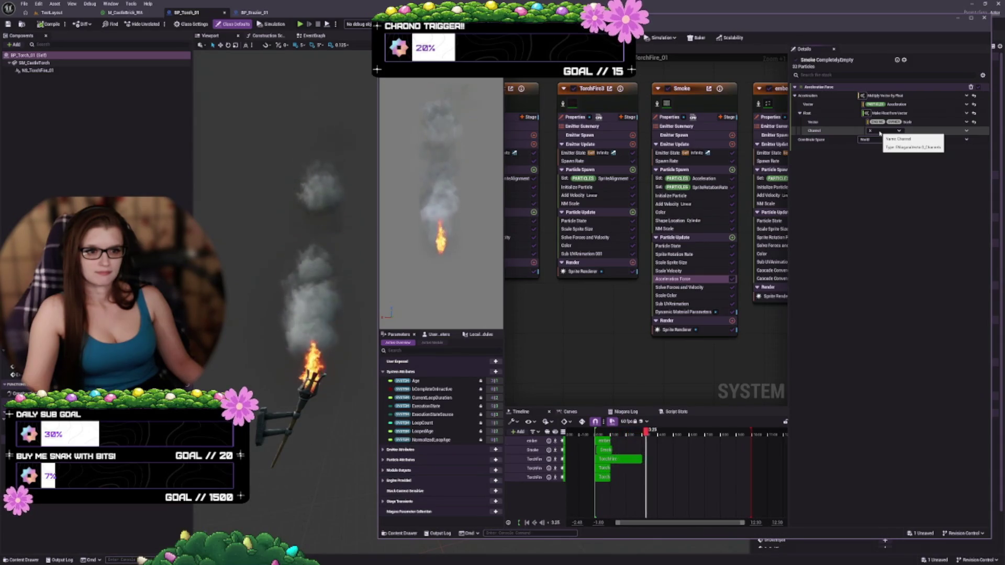
click(885, 131)
click(882, 154)
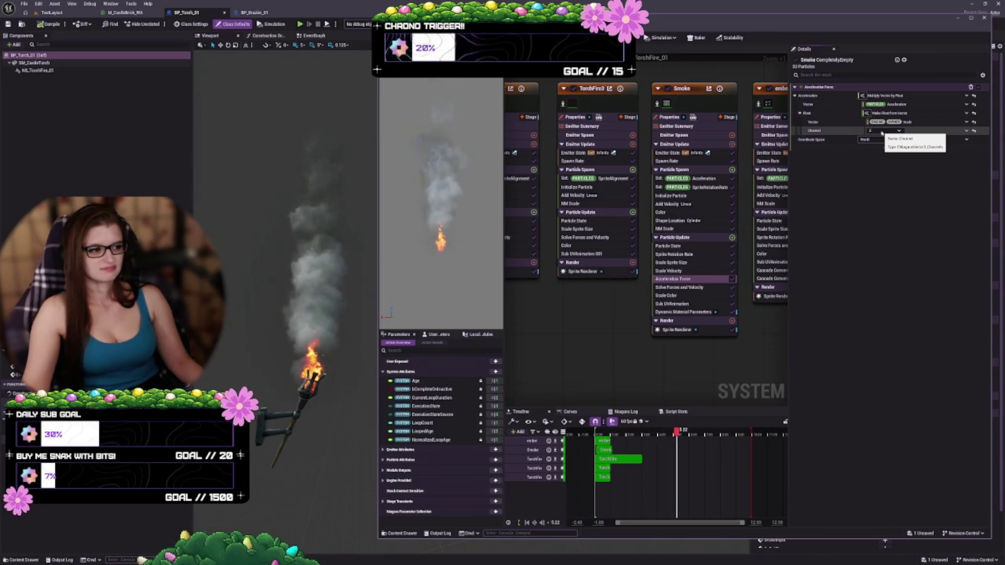
click(884, 130)
click(878, 139)
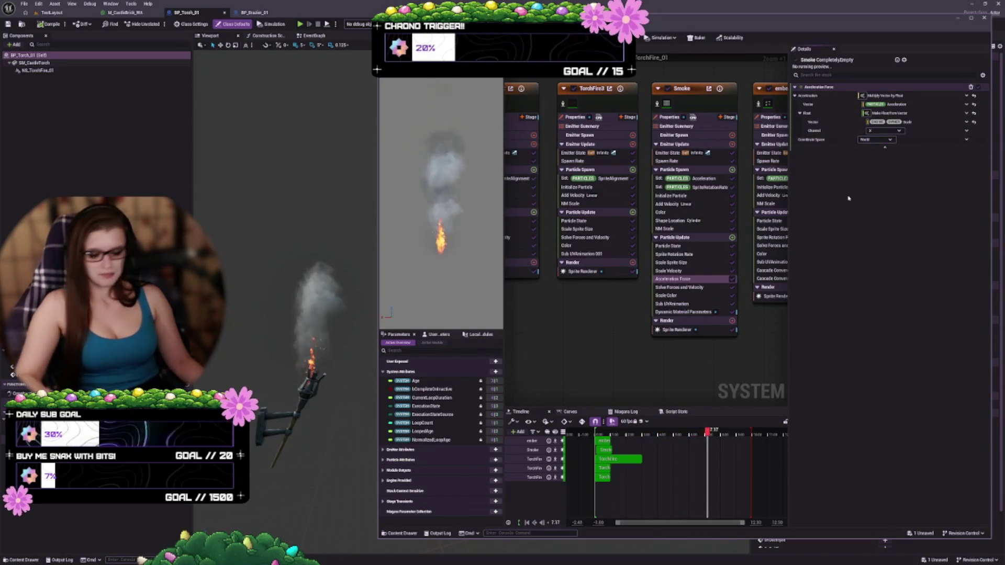
click(668, 296)
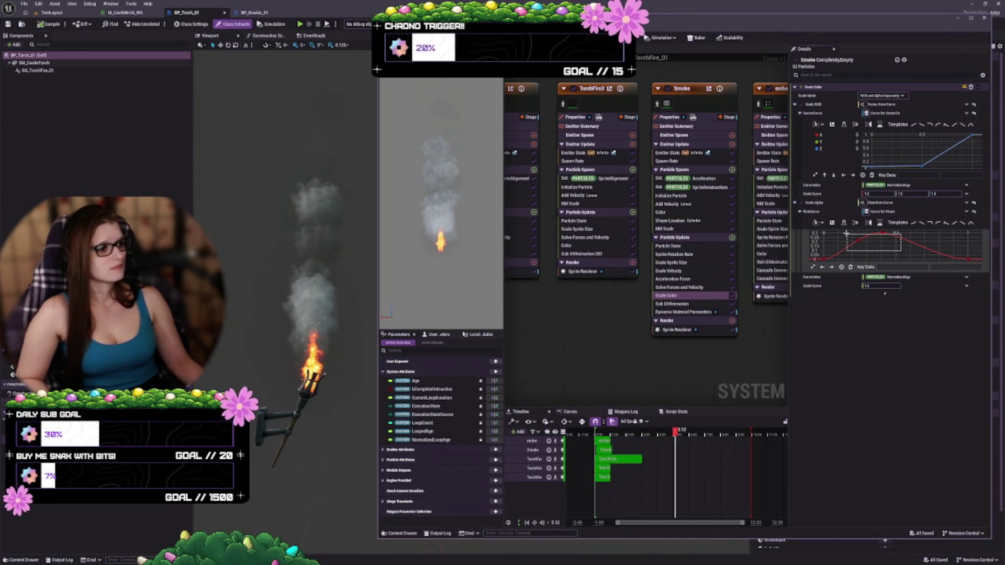
Select Scale Alpha curve keys and lower one of them
drag(846, 234, 847, 234)
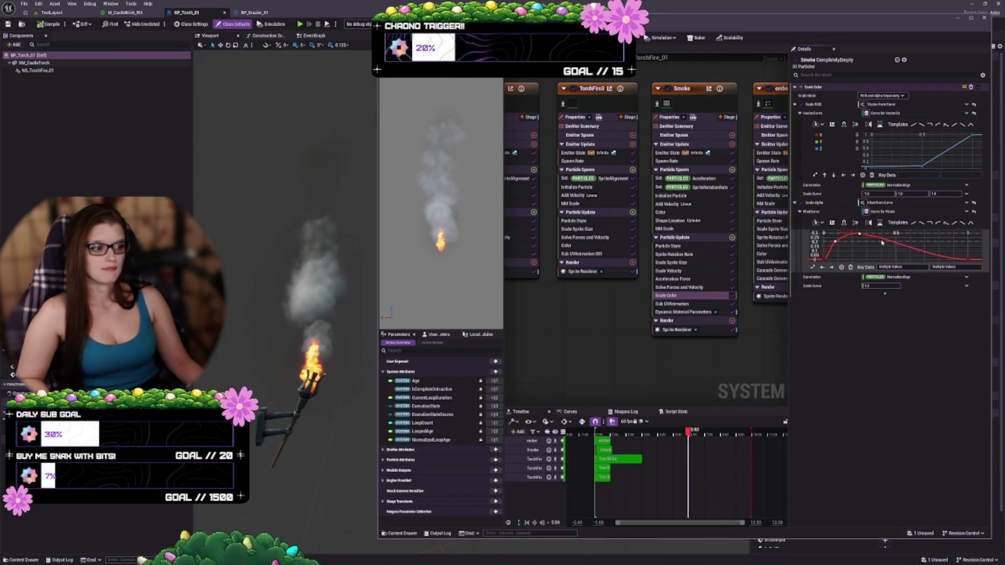
click(873, 237)
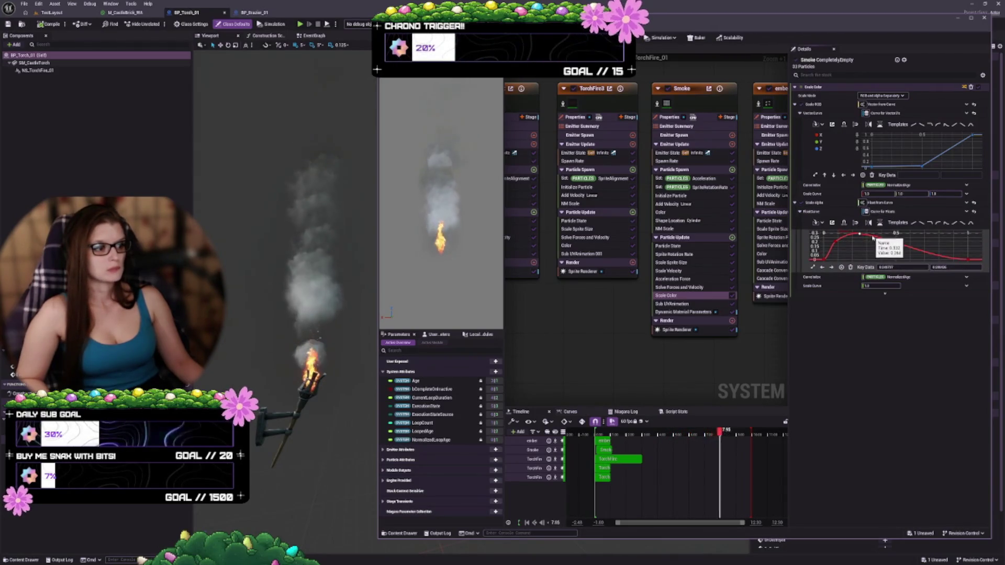
drag(873, 237, 874, 245)
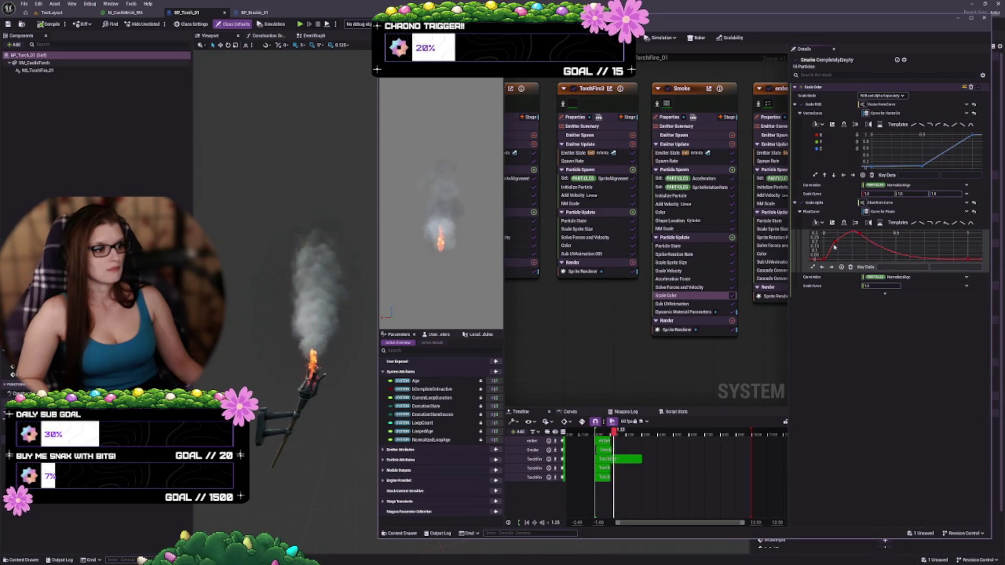
click(836, 243)
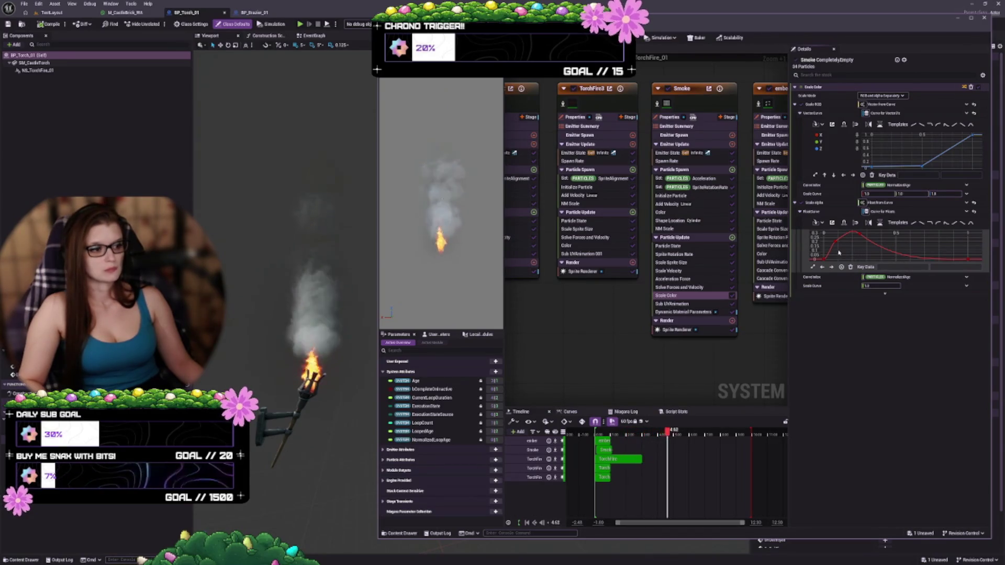
click(822, 253)
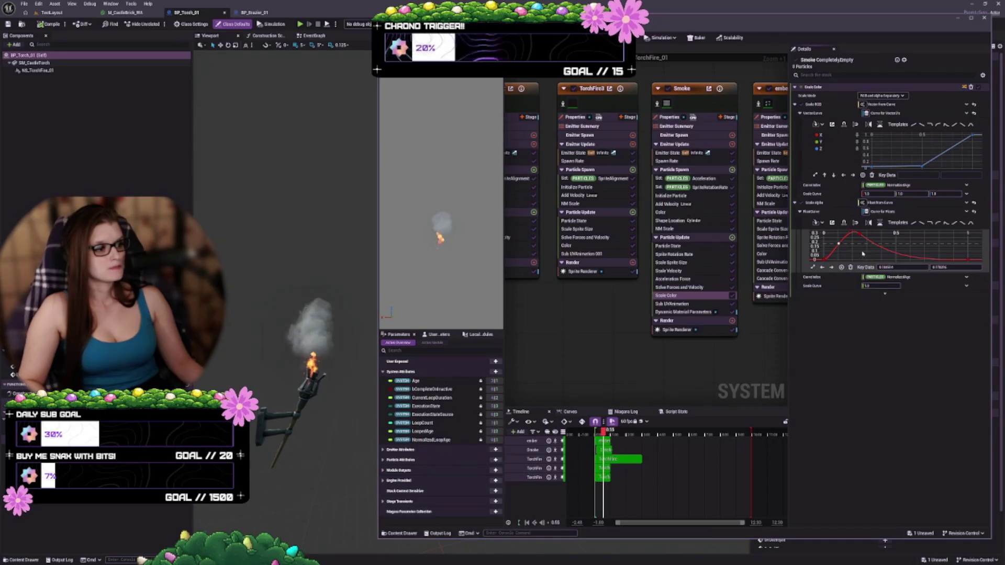
Reshape the Scale Alpha fade curve by dragging keys, undoing the last move
scroll(863, 254, down, 3)
scroll(871, 256, down, 2)
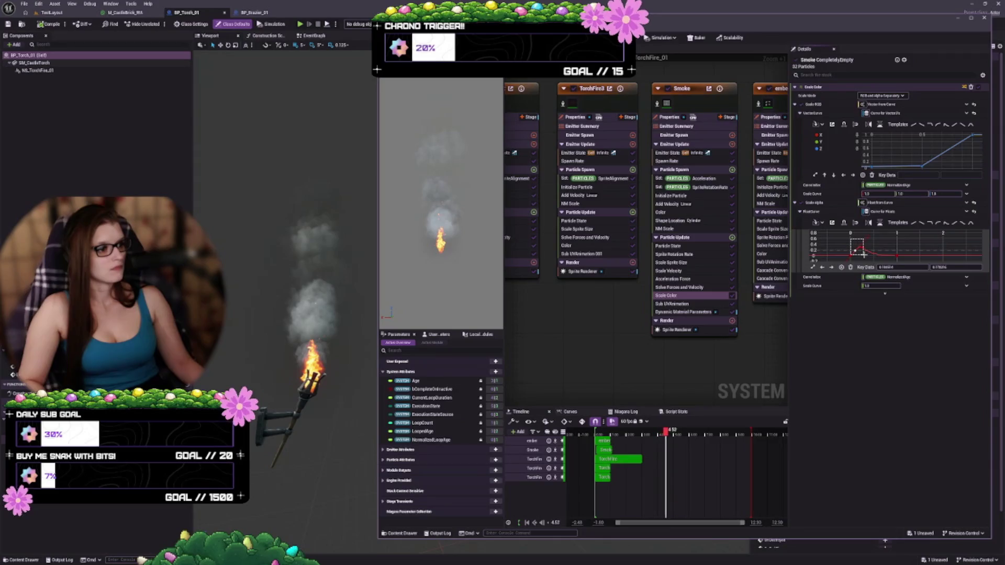
scroll(873, 255, down, 2)
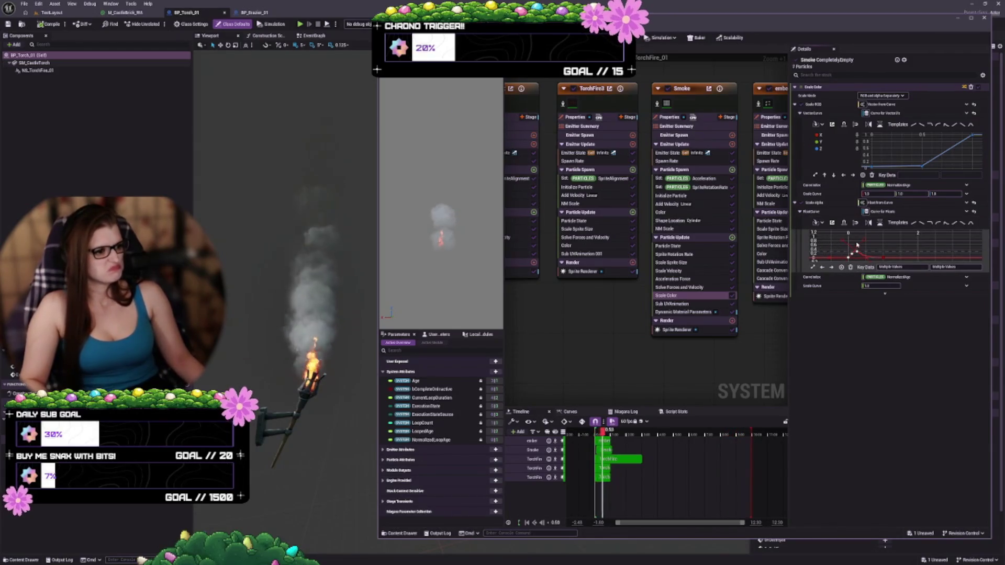
scroll(859, 257, up, 5)
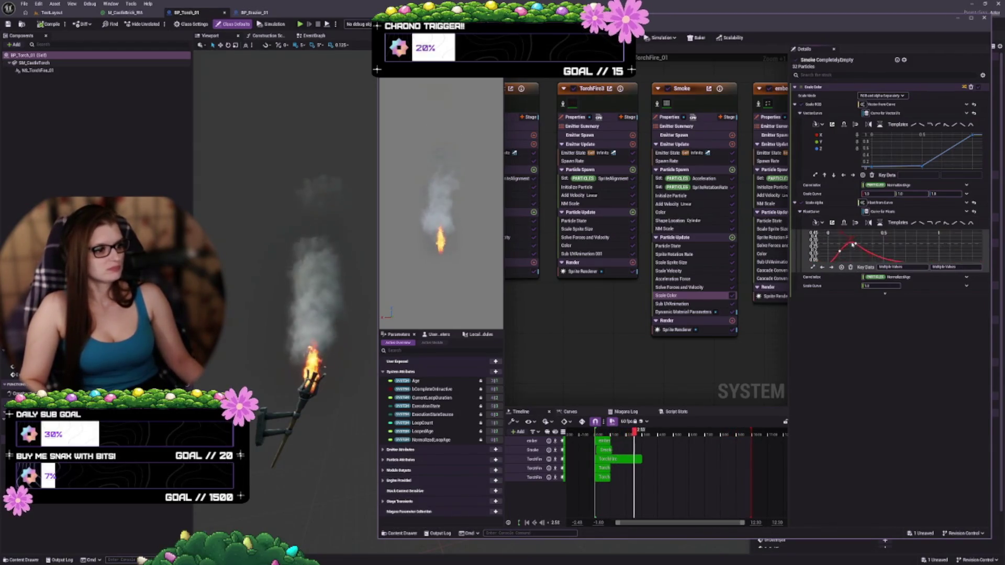
drag(849, 257, 859, 255)
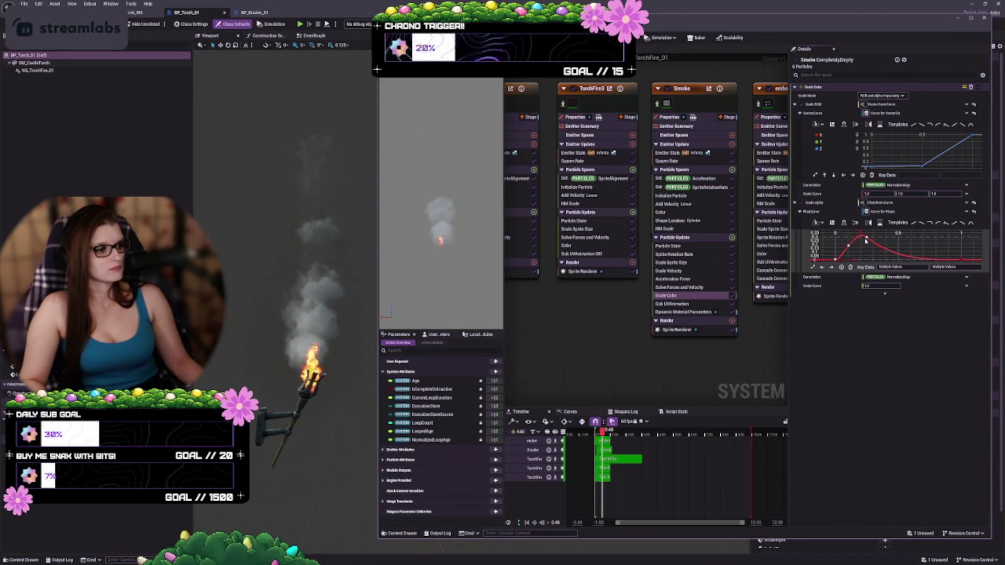
mouse_move(867, 239)
drag(867, 239, 905, 224)
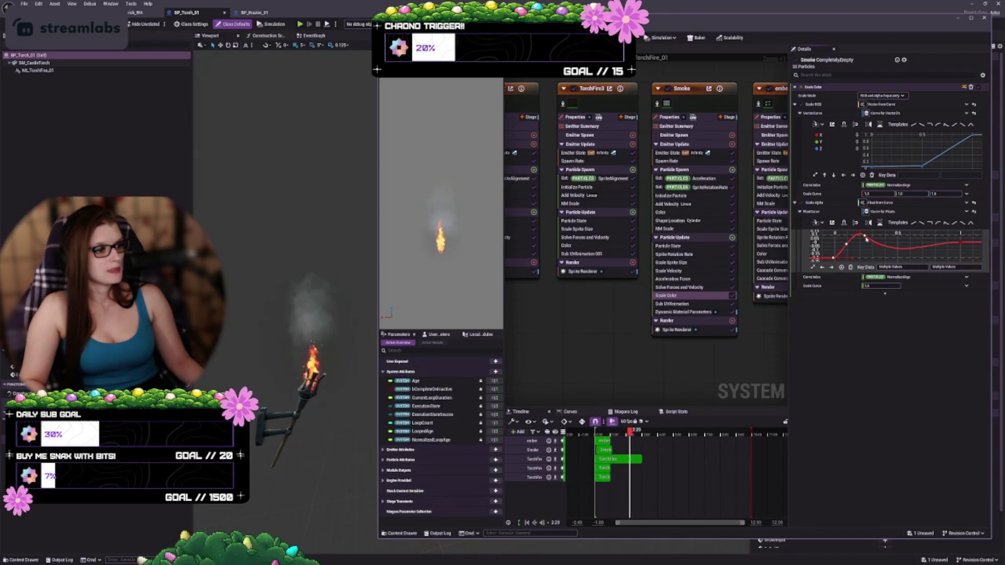
drag(867, 239, 865, 245)
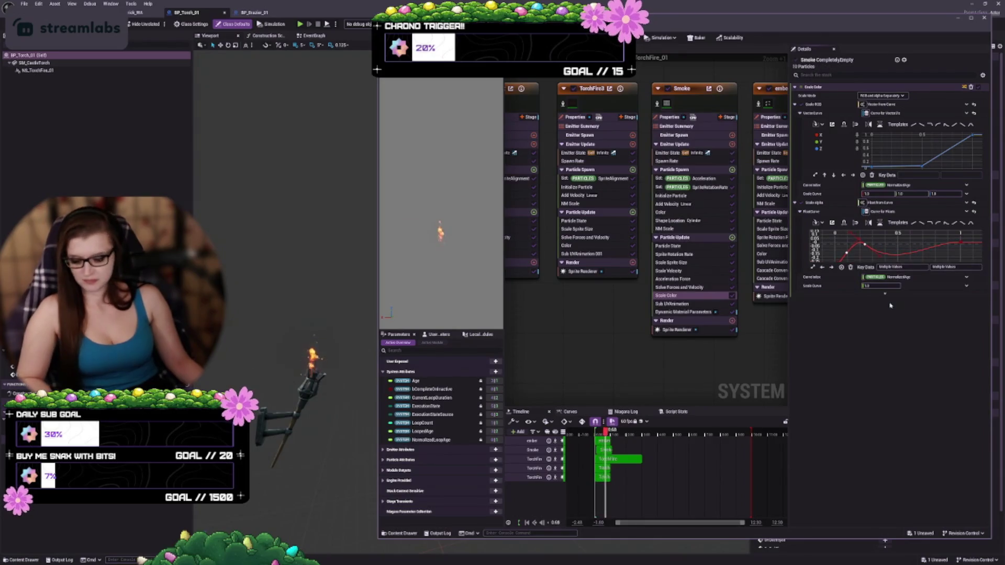
key(ctrl+z)
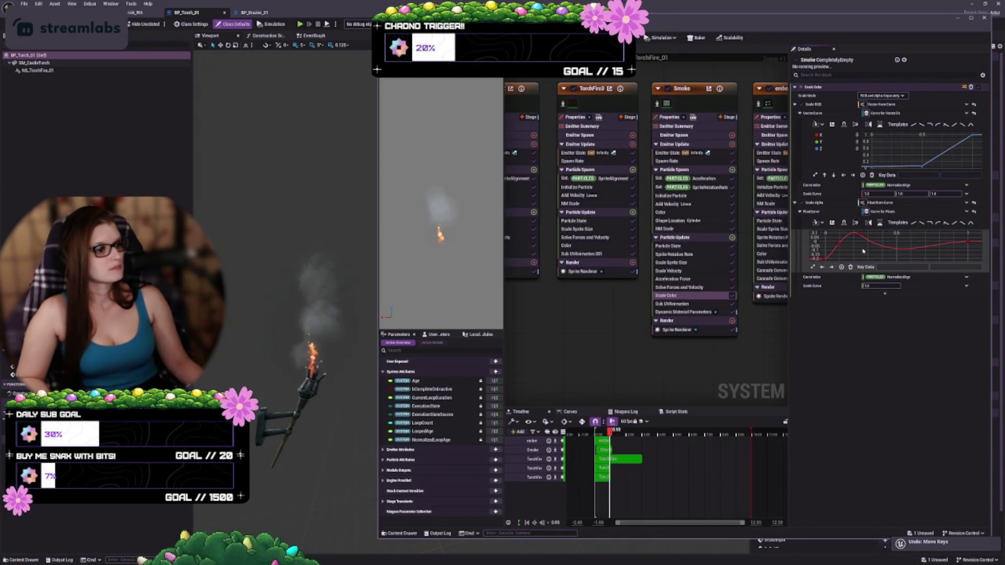
Set the first Scale Alpha key's Key Data time and value to 0
scroll(858, 249, down, 4)
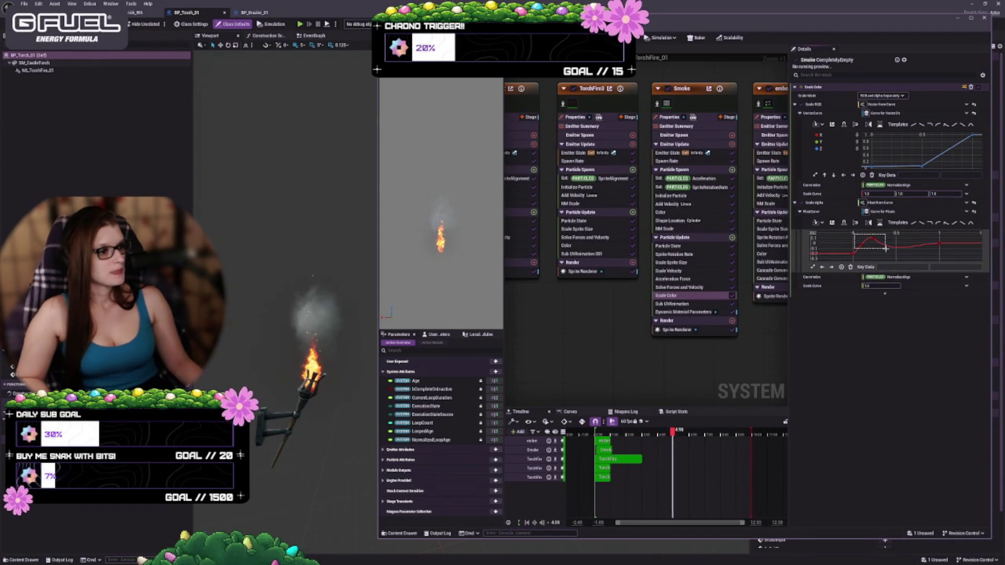
drag(885, 249, 883, 250)
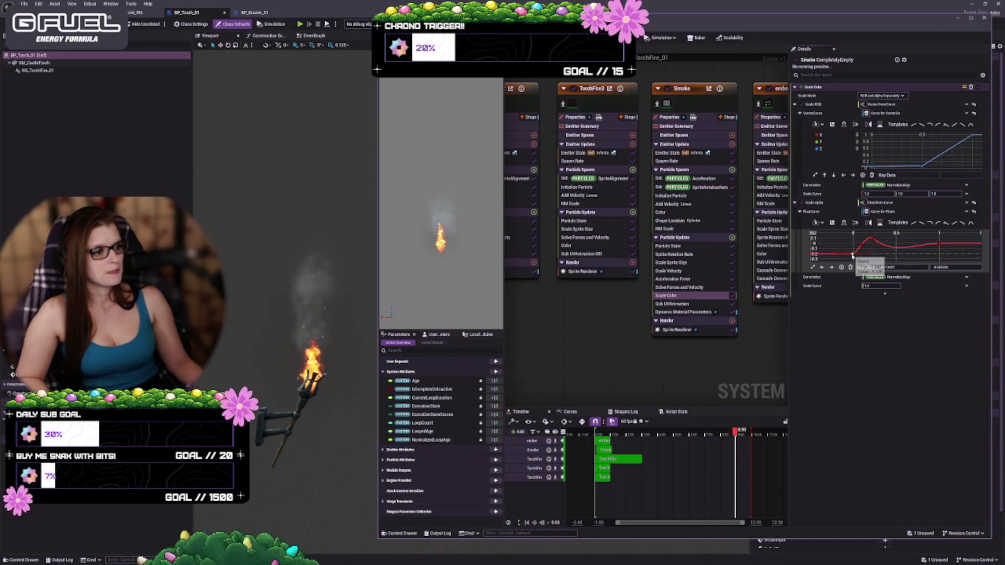
click(852, 254)
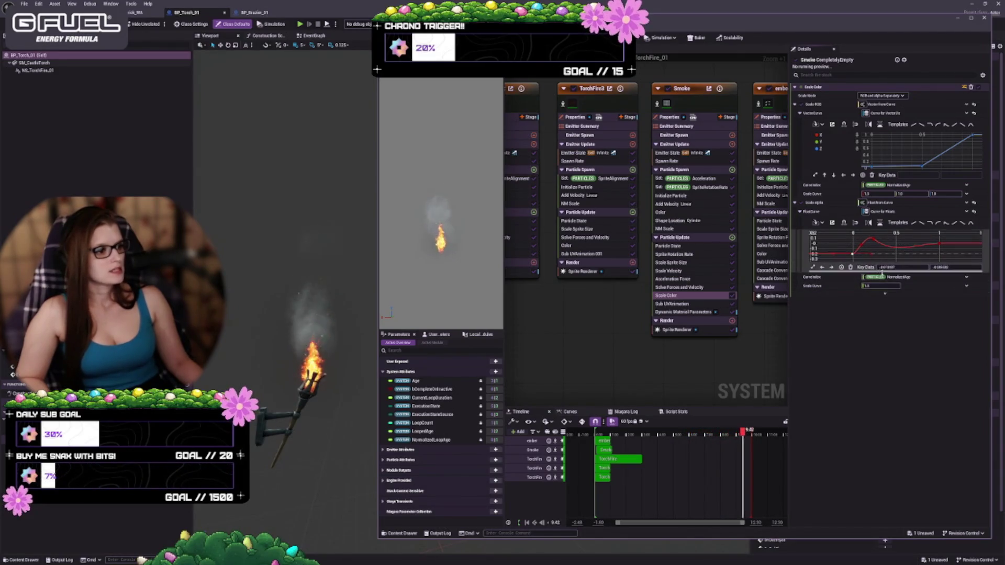
text(0)
click(928, 267)
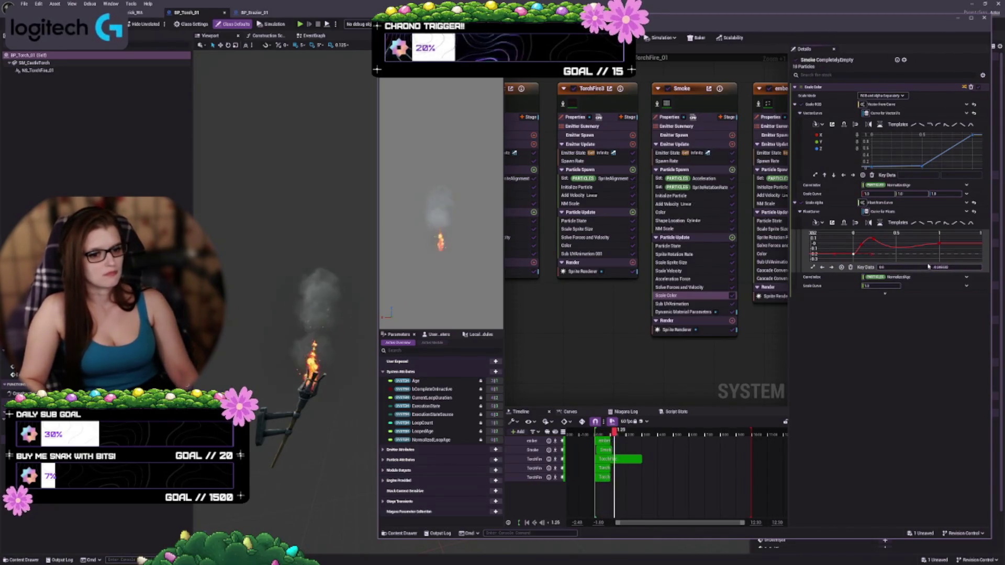
text(0)
key(Return)
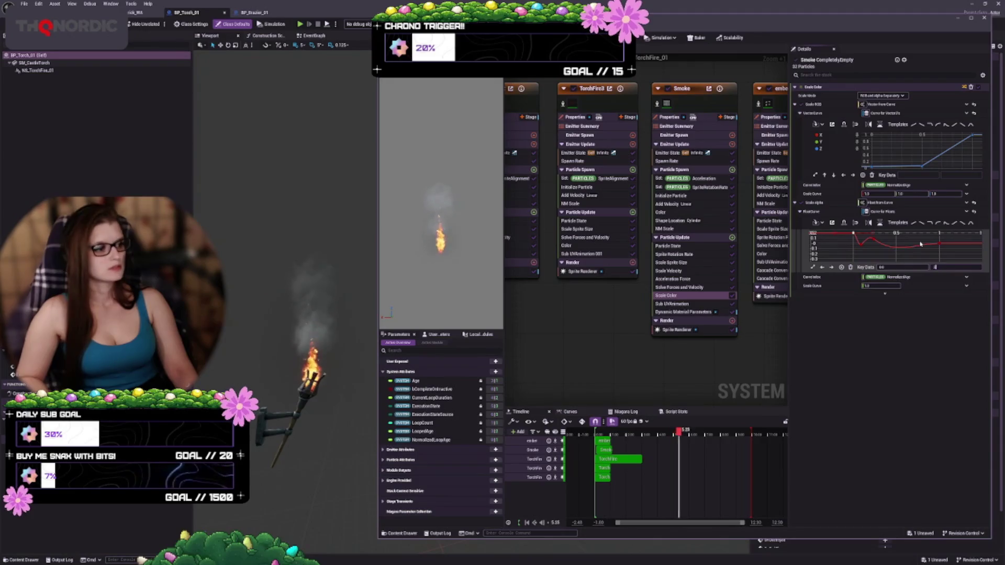
Undo two alpha curve key moves and reselect the first alpha key
key(ctrl+z)
key(ctrl+z)
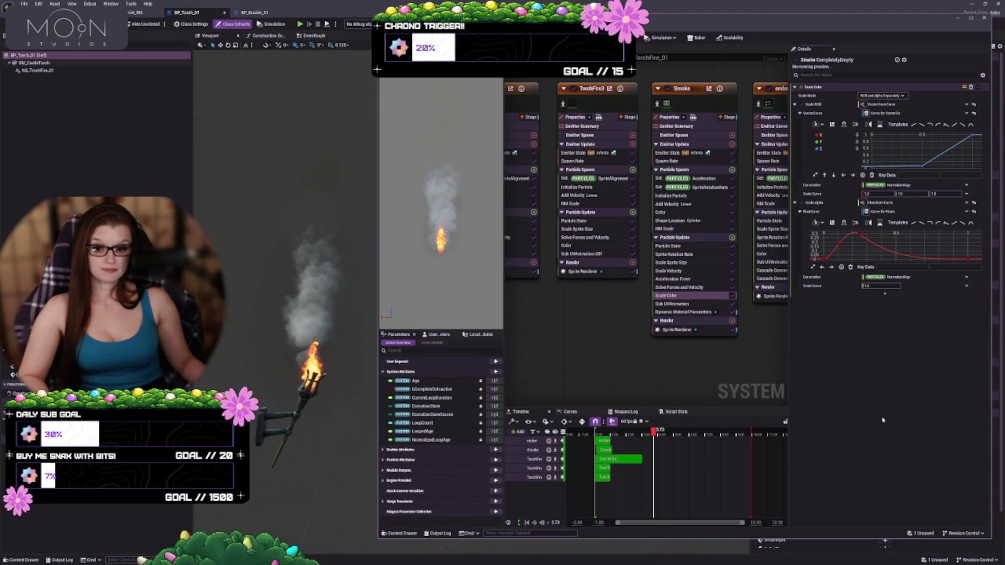
key(ctrl+z)
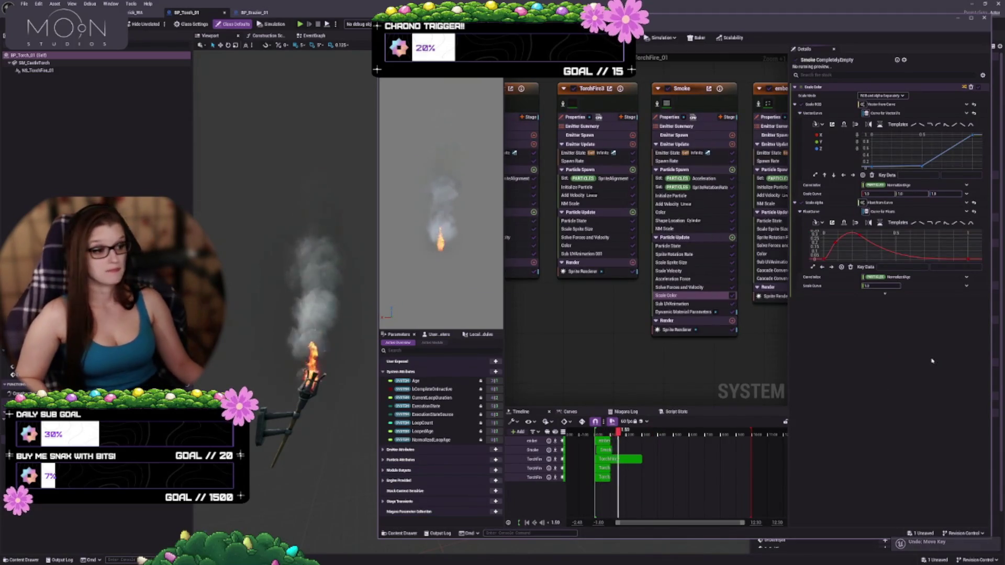
click(822, 259)
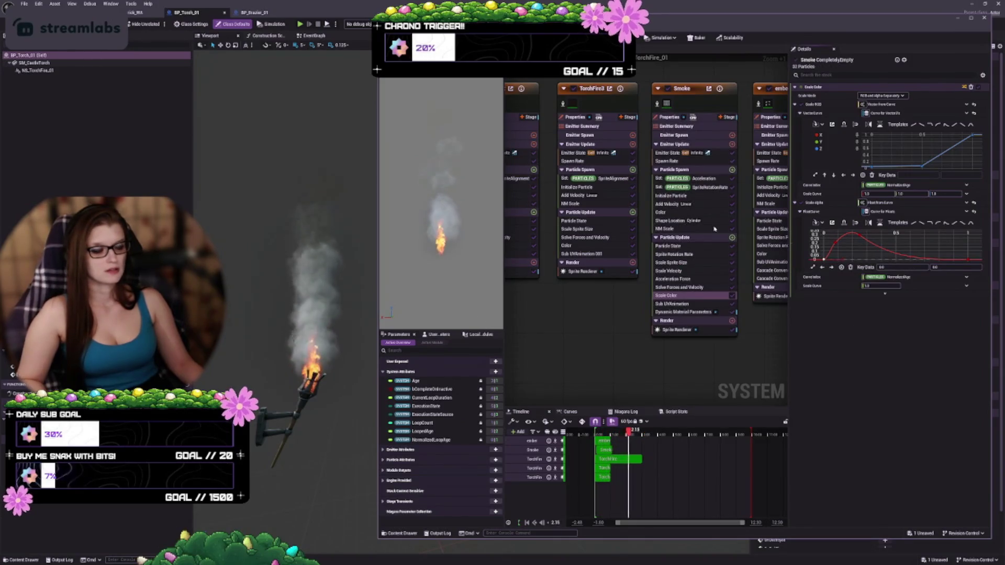
click(692, 287)
Review the Acceleration Force and Scale Velocity settings, then return to Scale Color
click(681, 280)
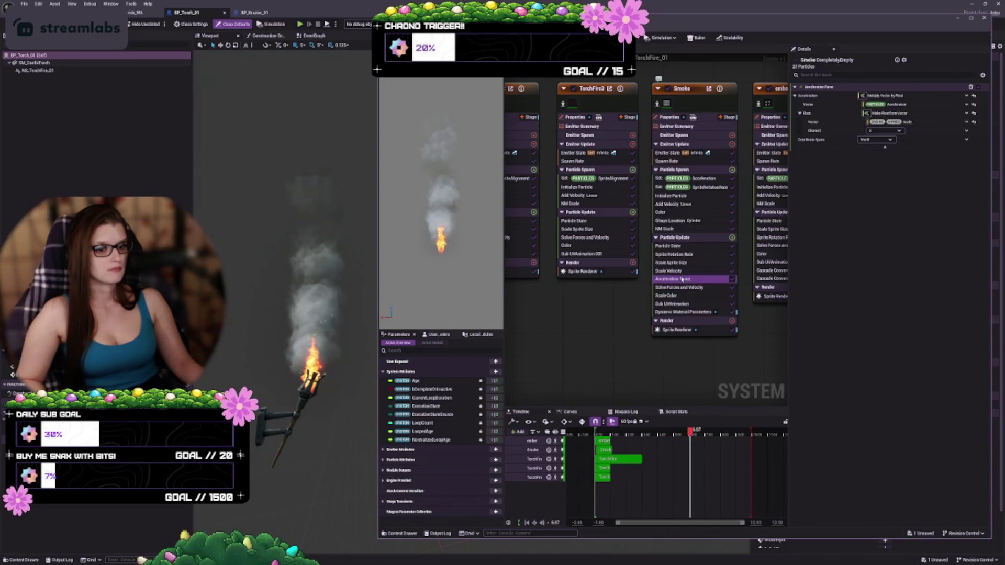
click(679, 272)
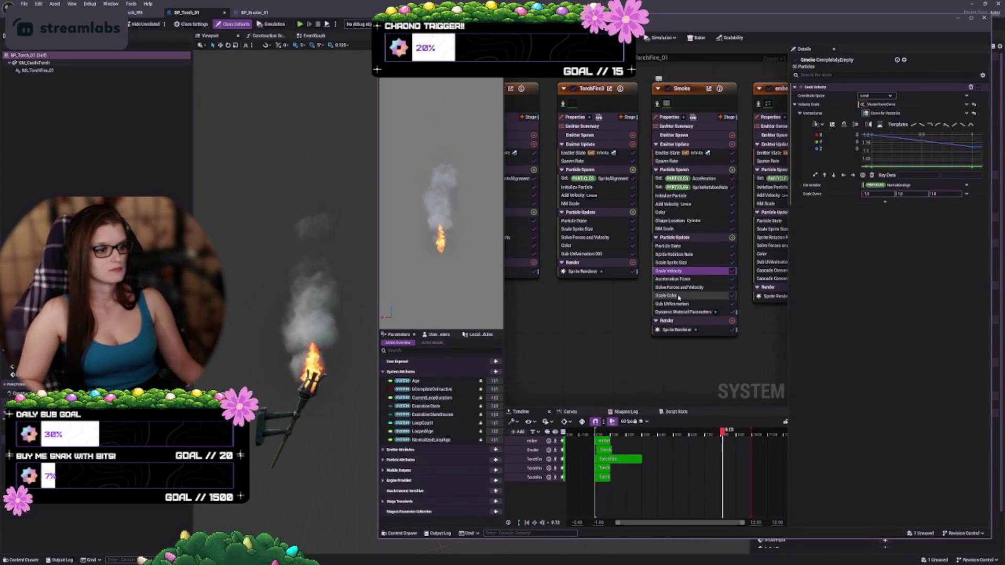
click(688, 296)
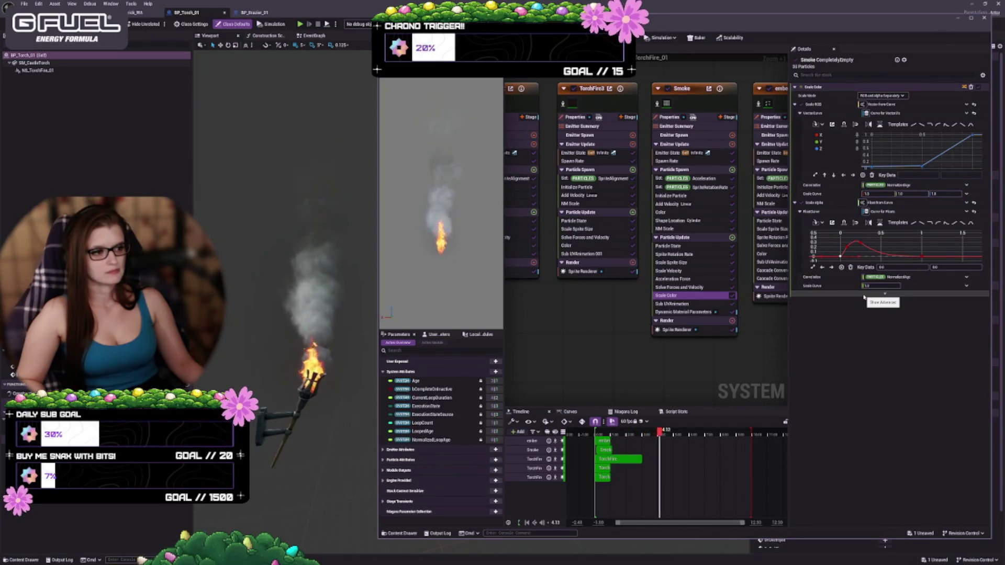
Bring the Scale Alpha peak into view and drag keys to soften it
scroll(846, 250, up, 3)
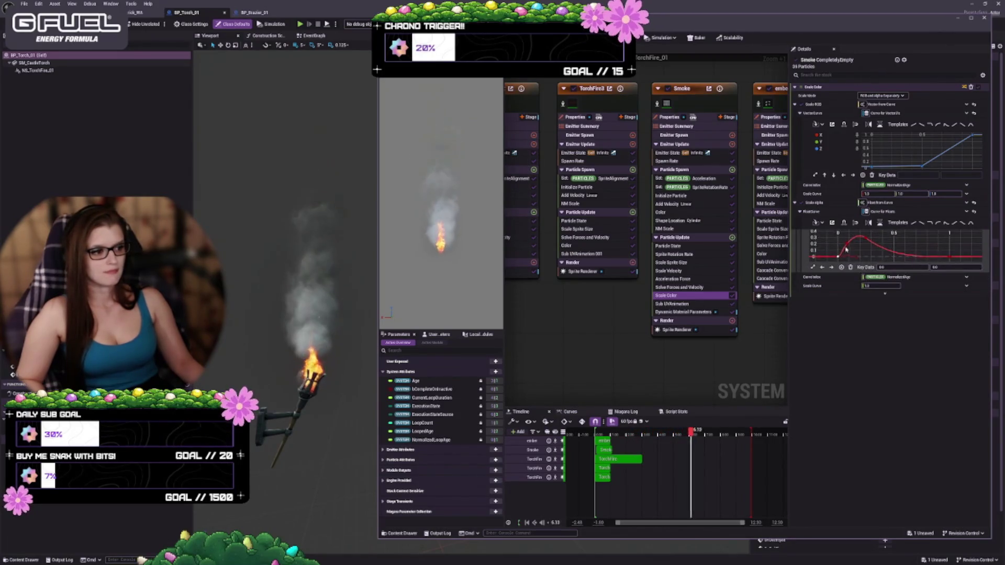
scroll(846, 250, up, 4)
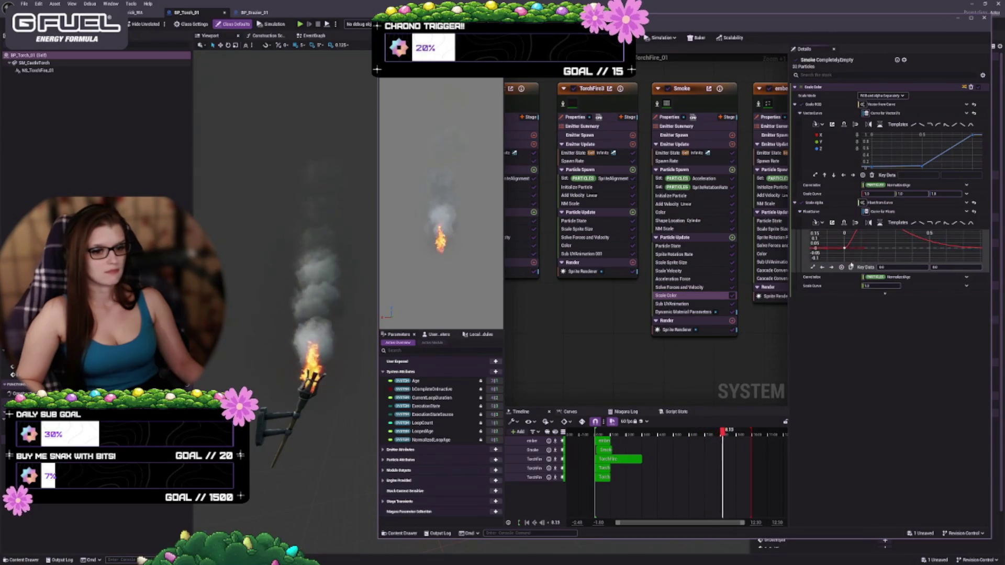
mouse_move(868, 254)
mouse_down()
mouse_move(850, 245)
mouse_move(841, 256)
mouse_up()
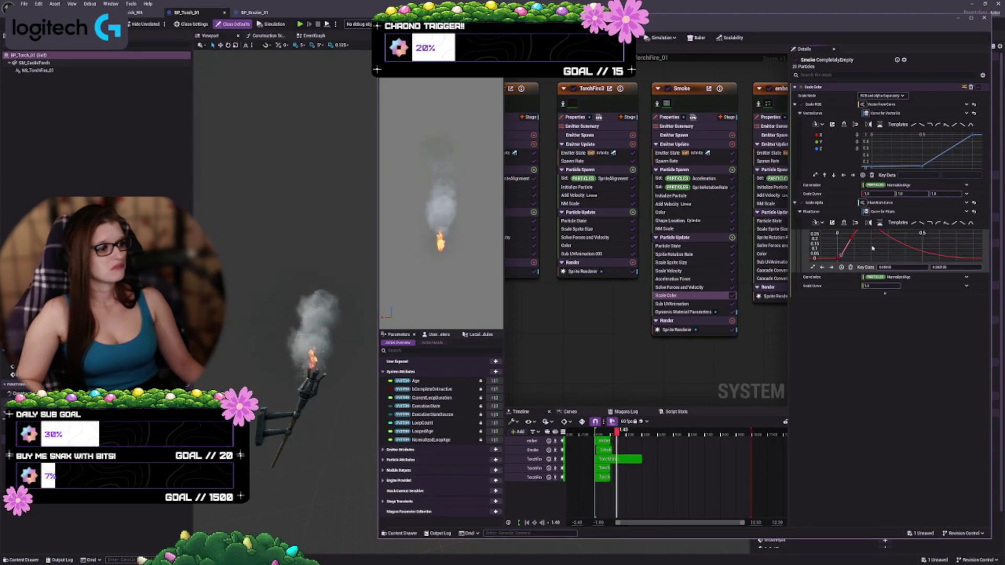
scroll(870, 245, down, 1)
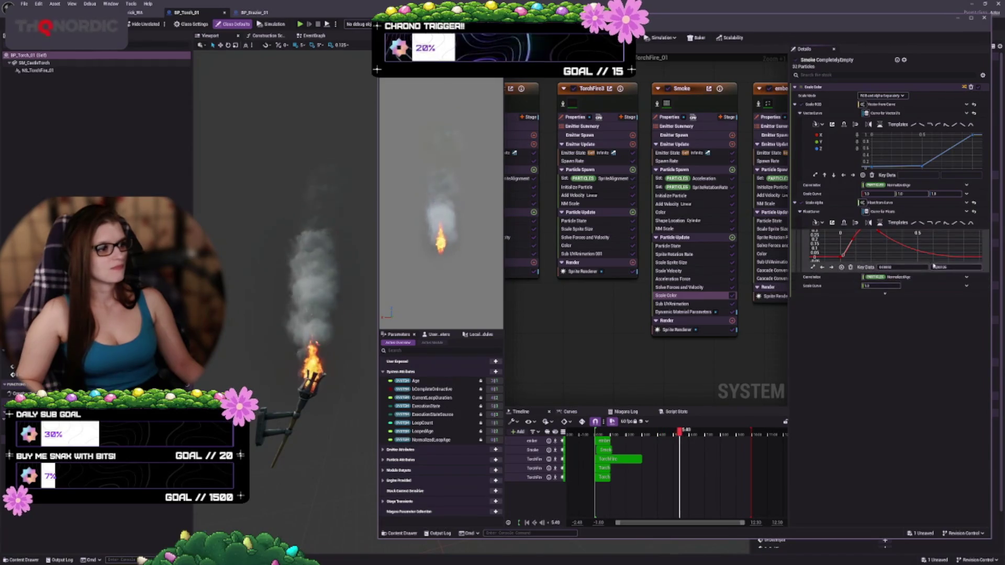
mouse_move(855, 241)
mouse_down()
mouse_move(852, 249)
mouse_move(872, 242)
mouse_up()
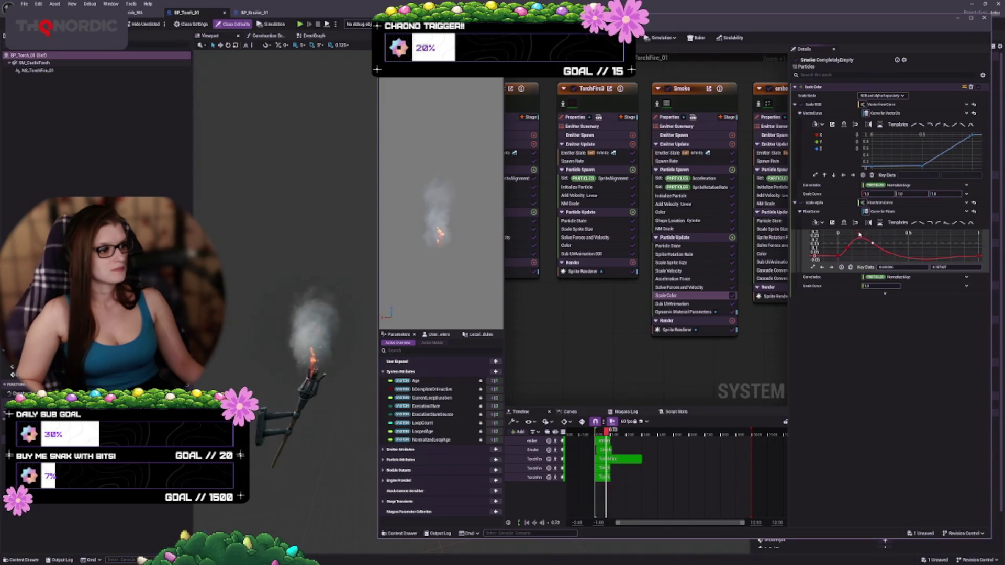
drag(855, 238, 871, 246)
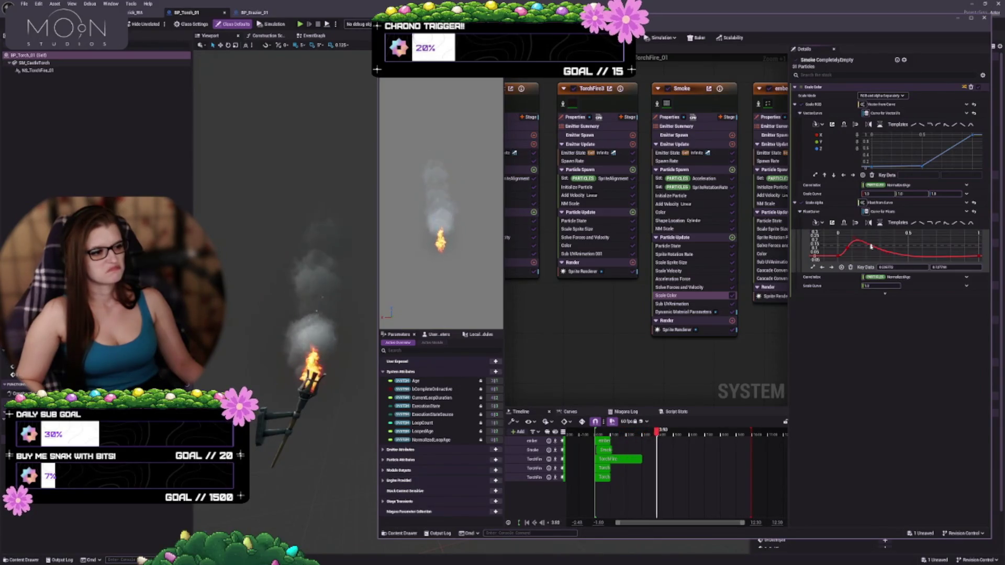
Drag the Scale Alpha peak key lower and earlier, leaving a small early bump
click(856, 245)
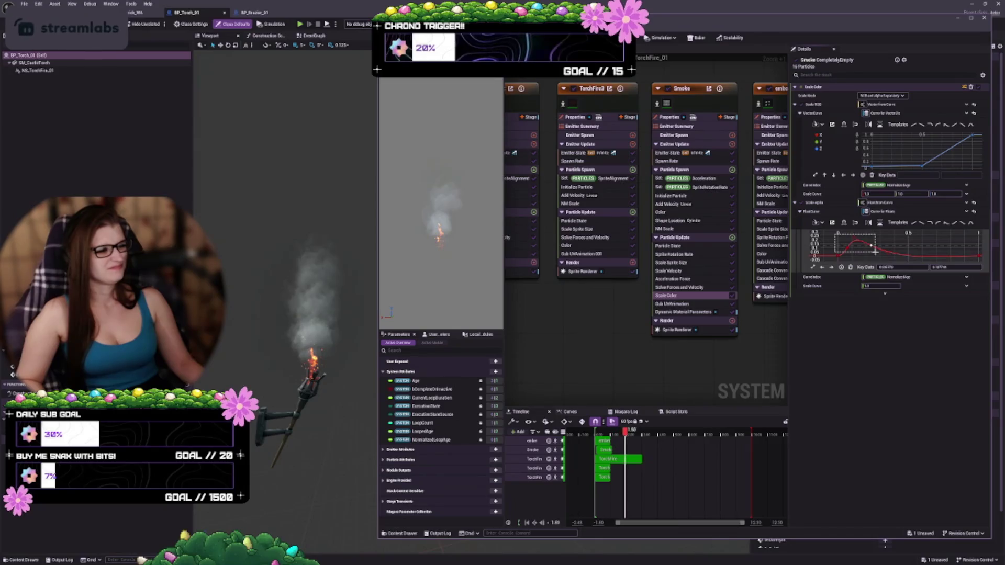
drag(858, 241, 846, 247)
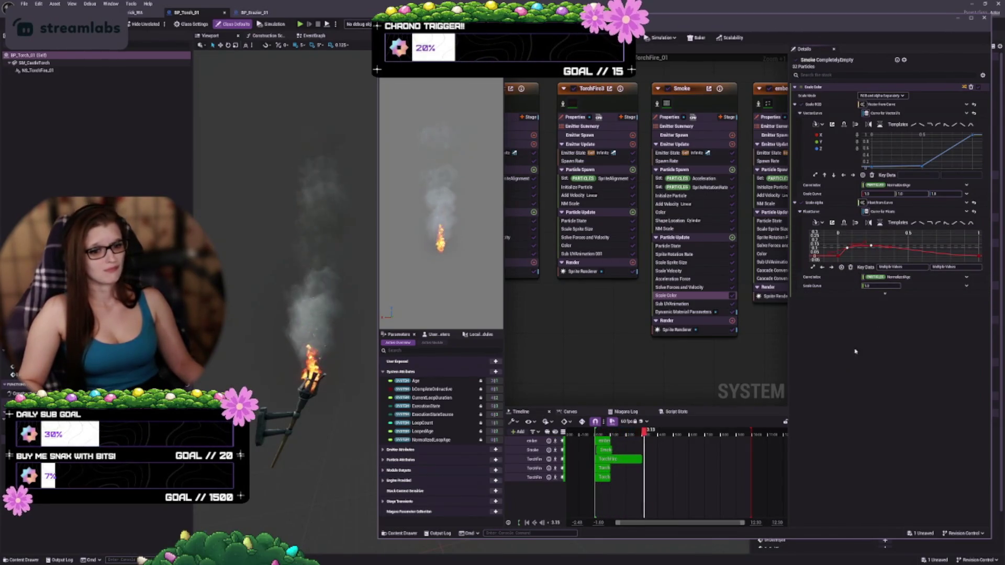
click(847, 247)
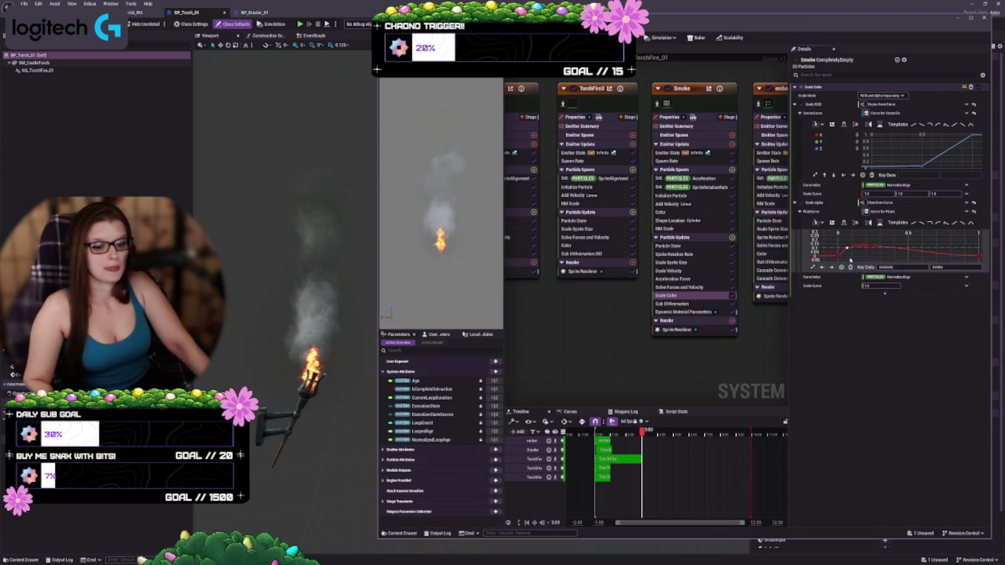
click(866, 259)
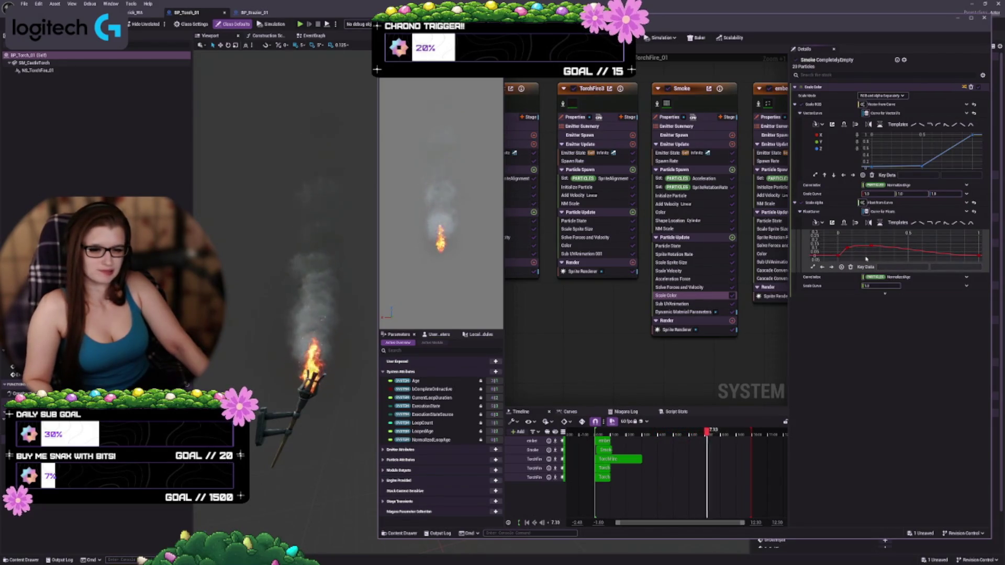
click(890, 251)
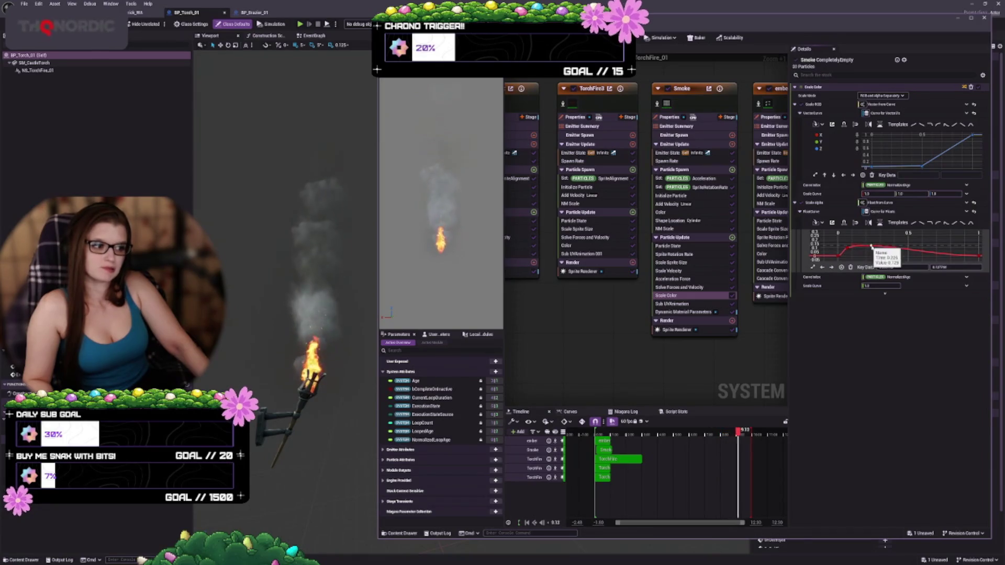
drag(889, 254, 853, 247)
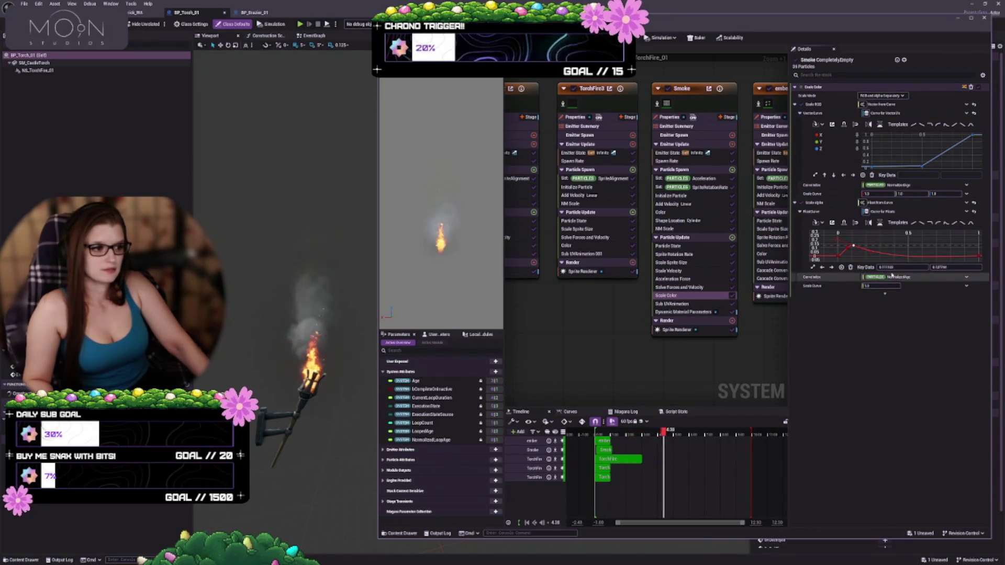
drag(853, 246, 861, 247)
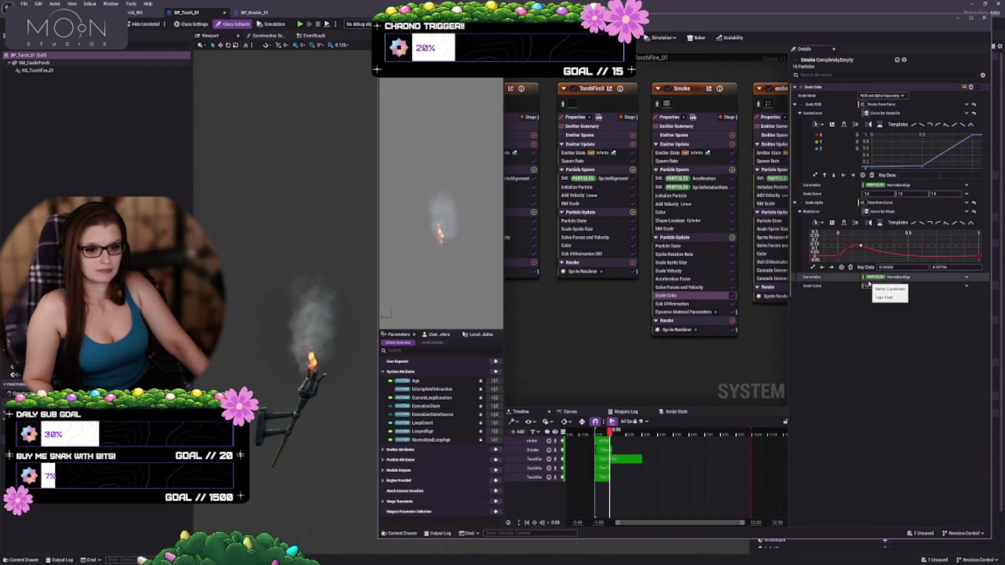
click(869, 285)
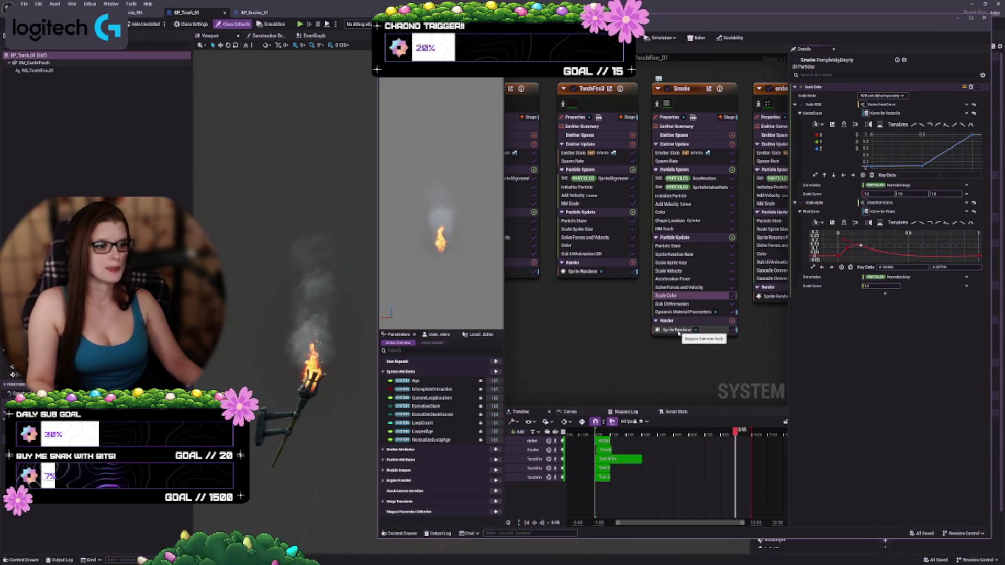
Add a Vortex Force module from the Forces category to Smoke's Particle Update
click(732, 237)
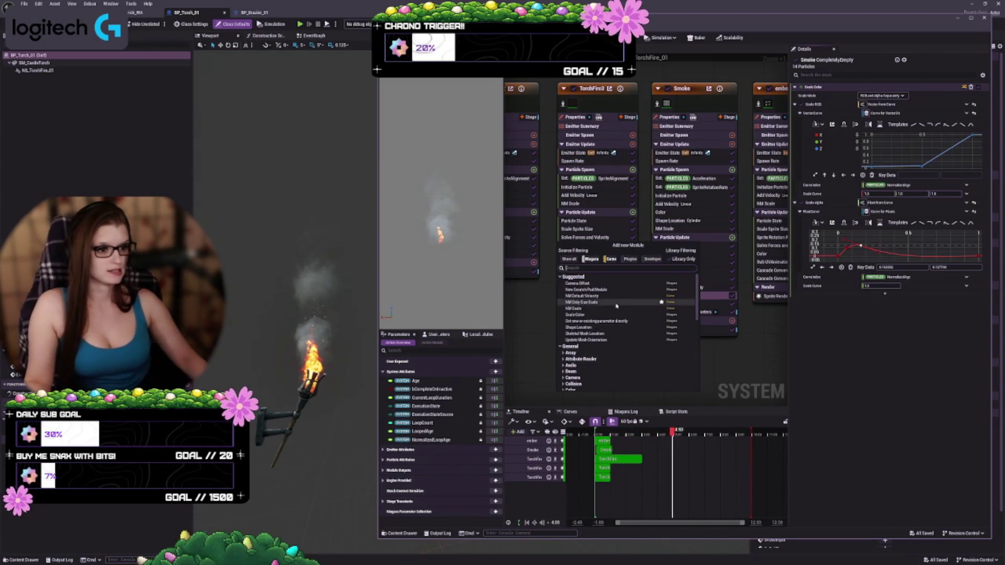
scroll(602, 344, down, 1)
scroll(602, 344, down, 5)
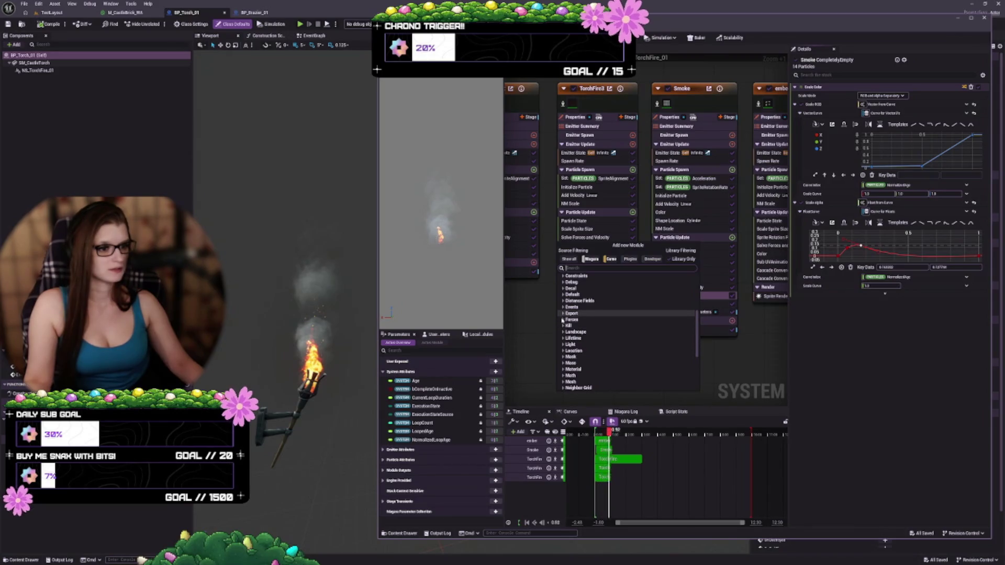
click(563, 319)
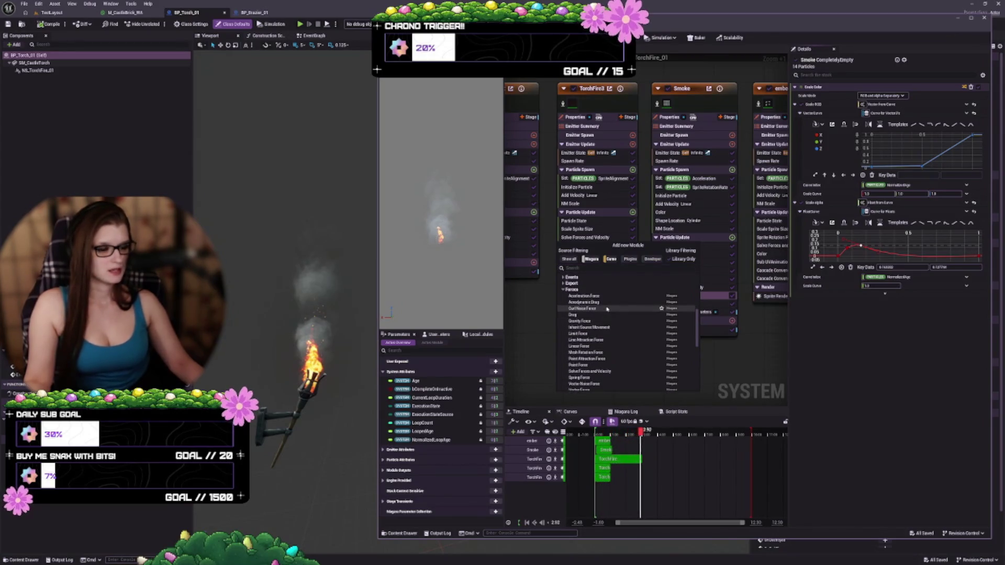
scroll(602, 335, down, 1)
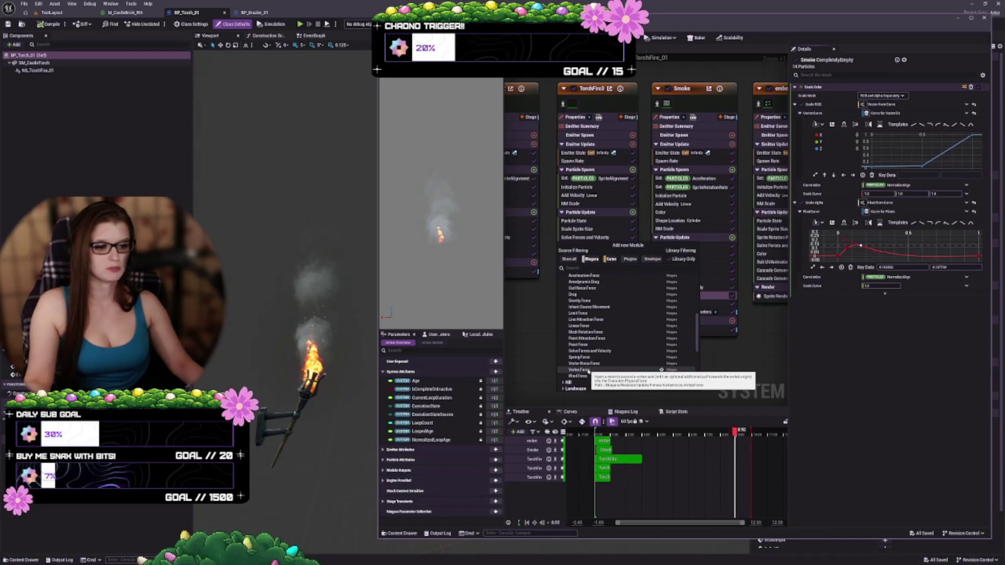
click(589, 370)
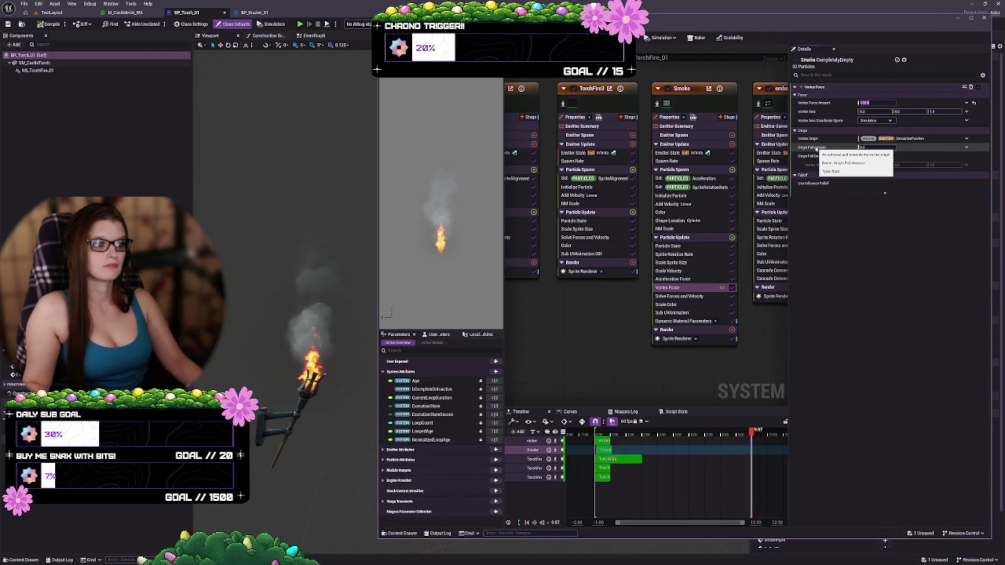
Set the Vortex Force's Origin Pull Amount to 100 and Vortex Force Amount to 10
click(872, 147)
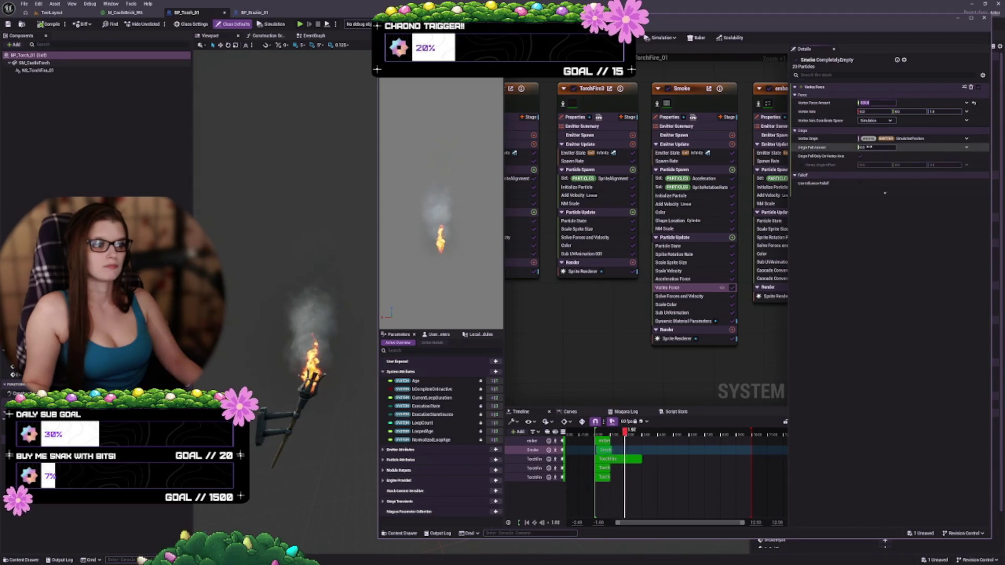
text(100)
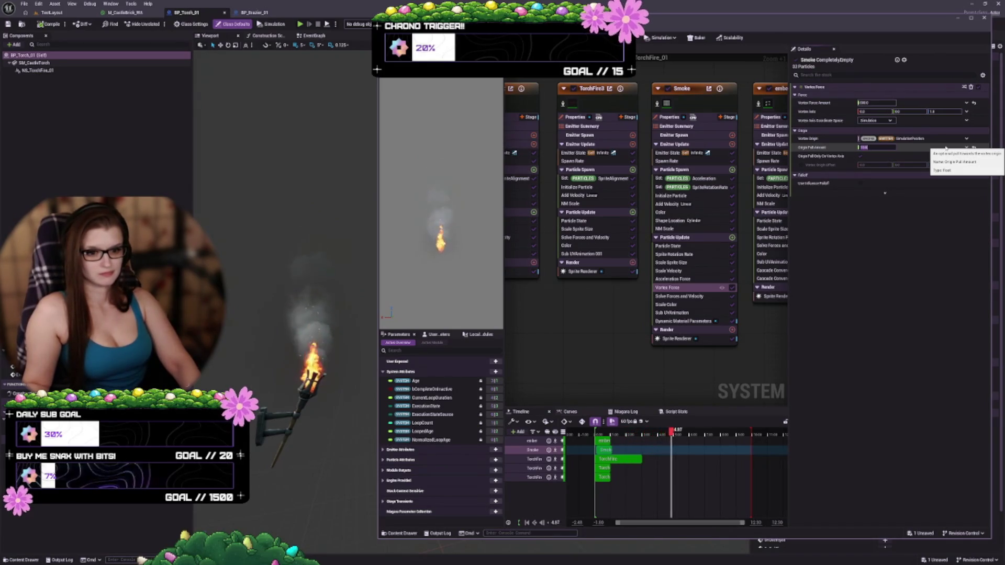
text(10)
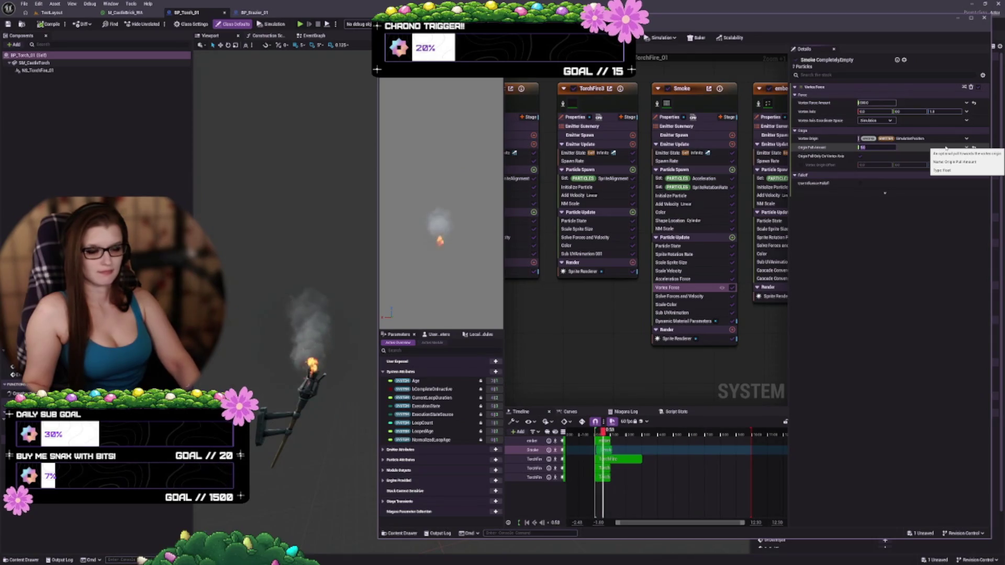
text(0)
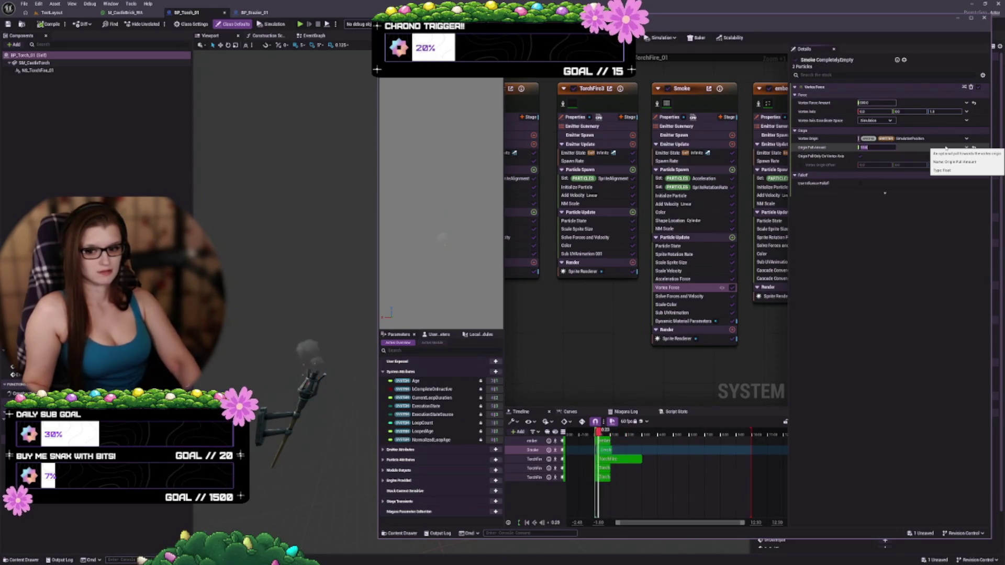
click(876, 103)
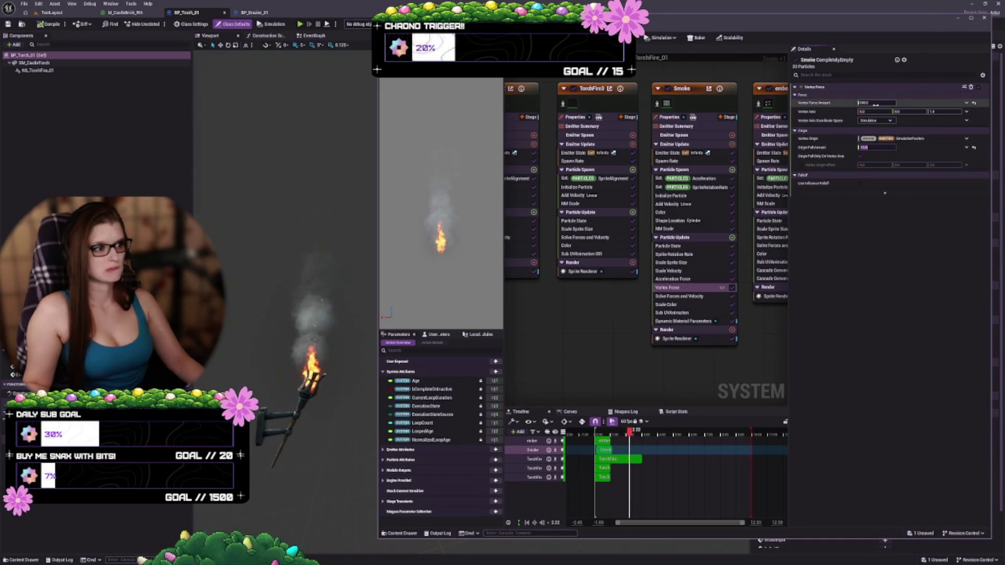
text(10)
key(Return)
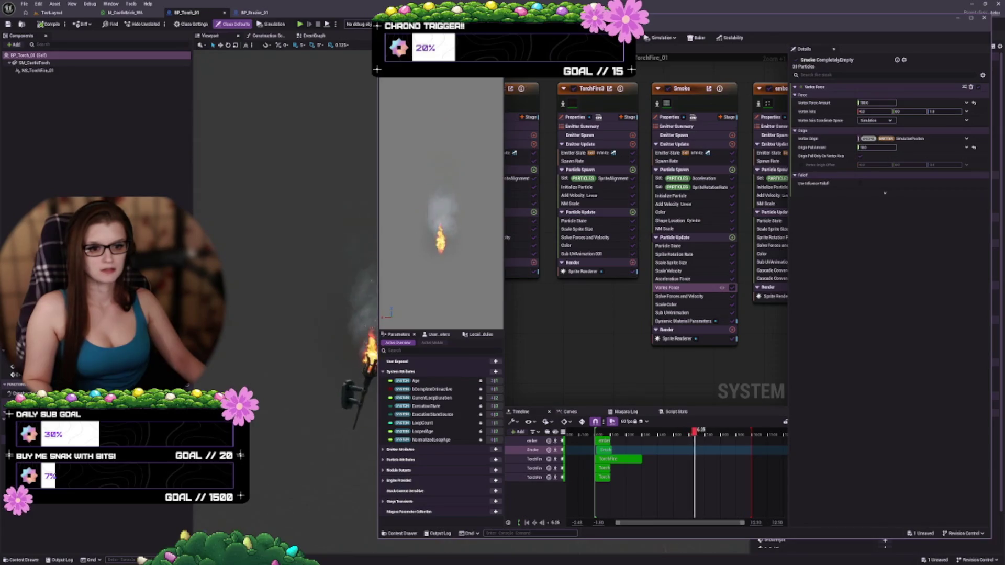
drag(302, 435, 324, 433)
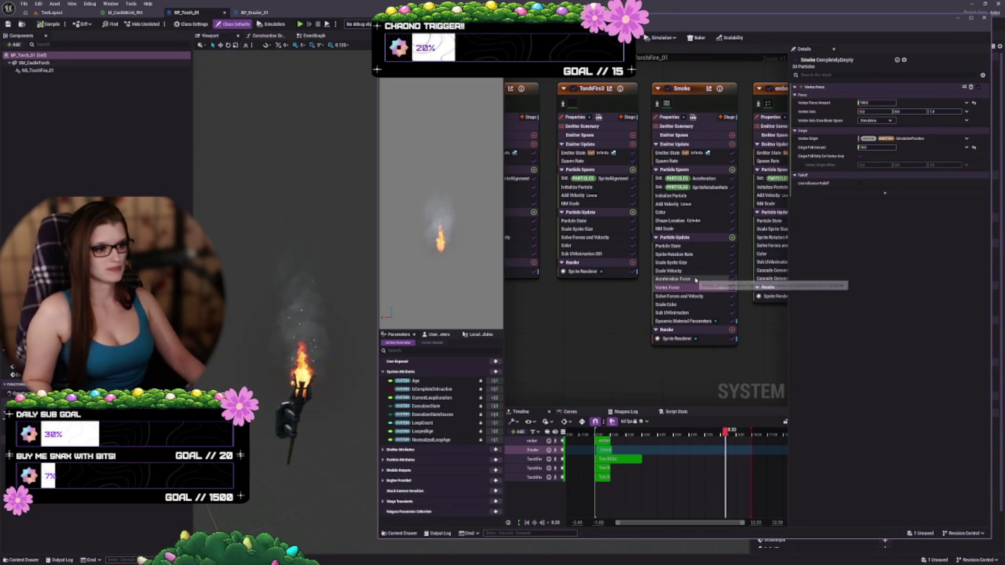
Set Set Particles Acceleration Y range to -500 minimum and -100 maximum, then undo the edit
click(702, 179)
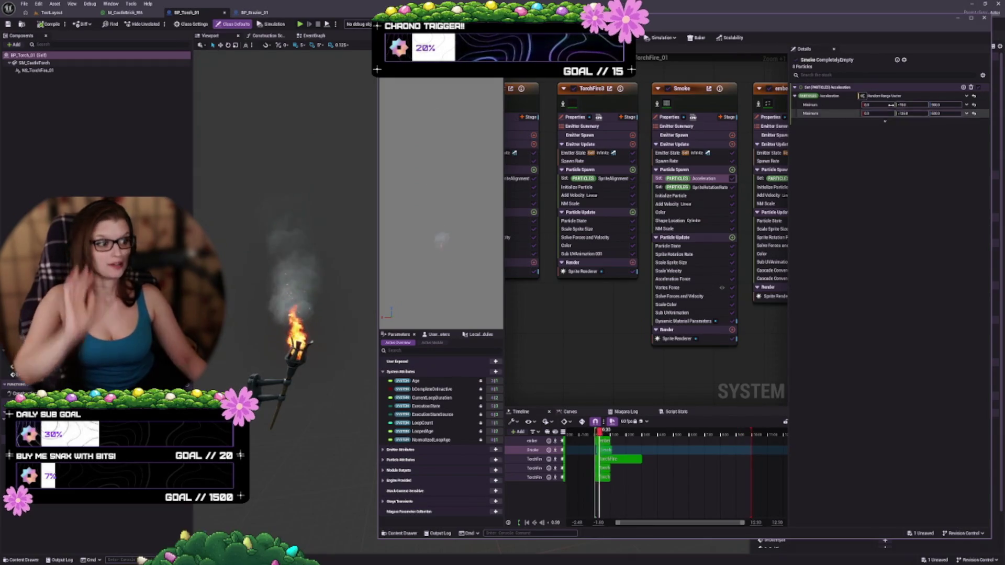
click(919, 105)
text(500)
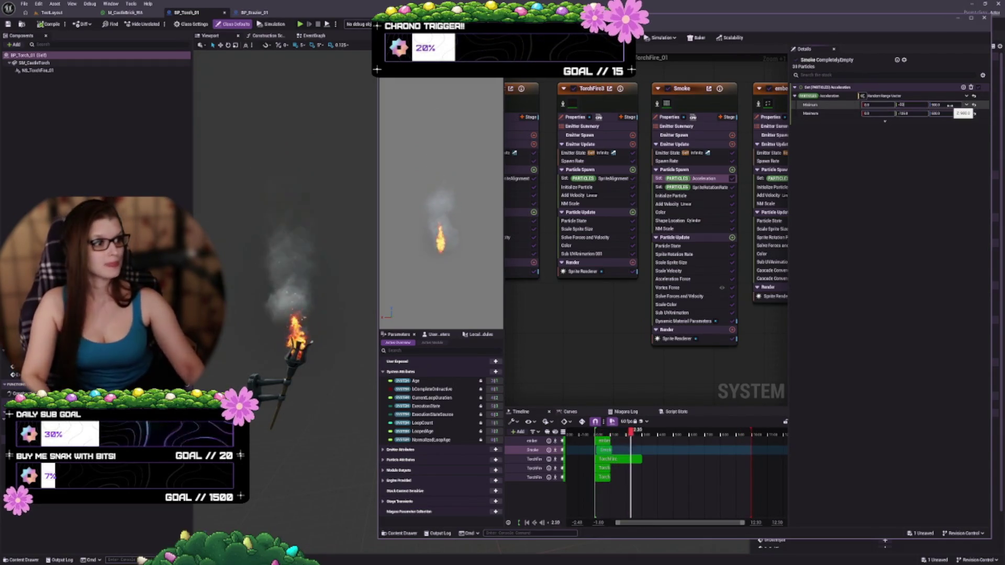
click(900, 113)
text(-100)
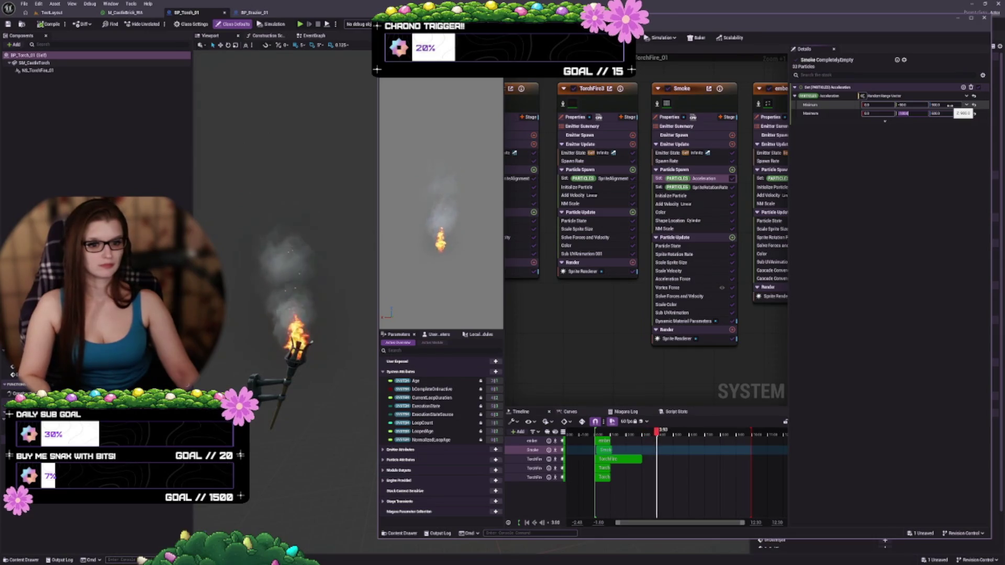
key(Return)
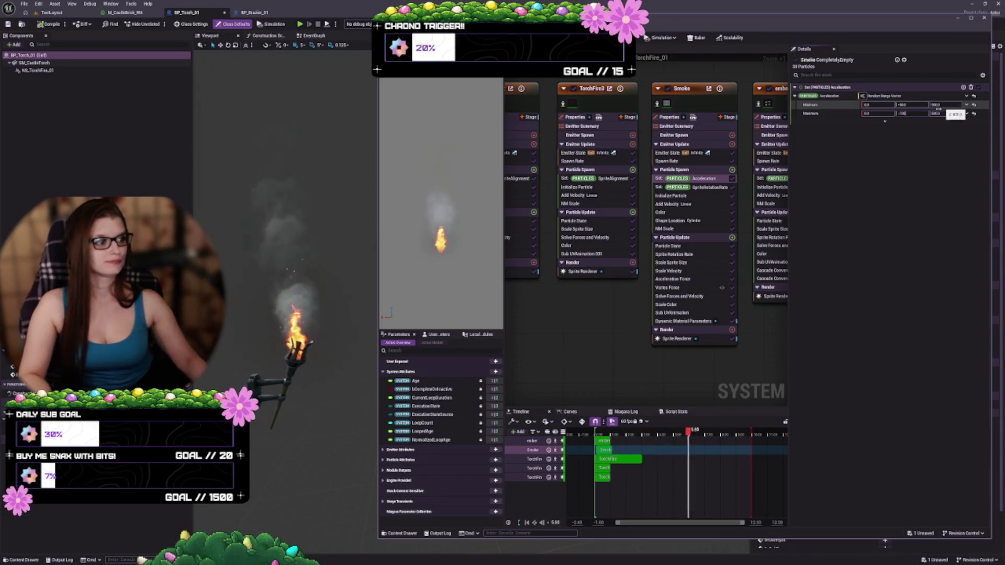
key(ctrl+z)
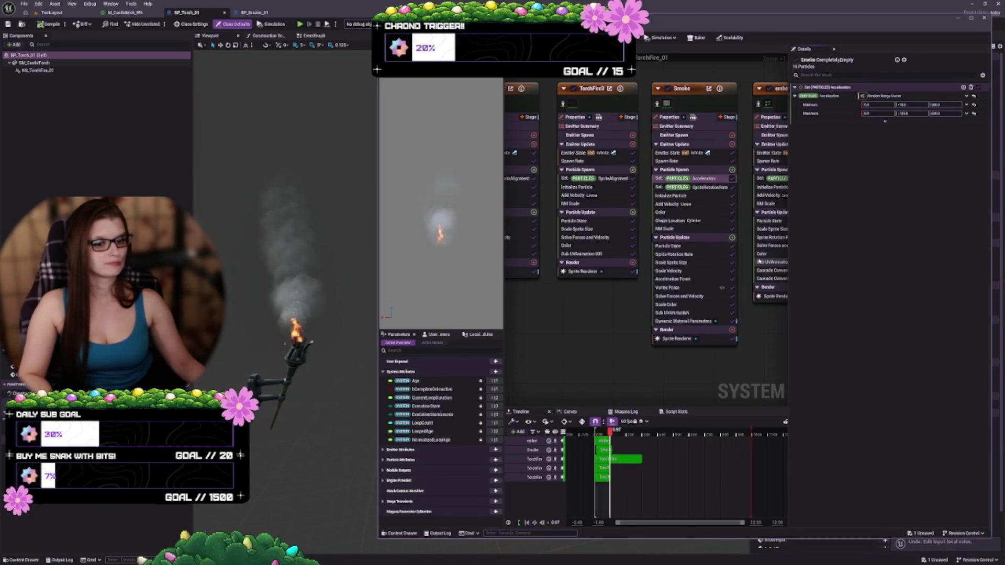
Lower the Smoke's Add Velocity maximum to 700 and toggle Vortex Force debug drawing
click(685, 204)
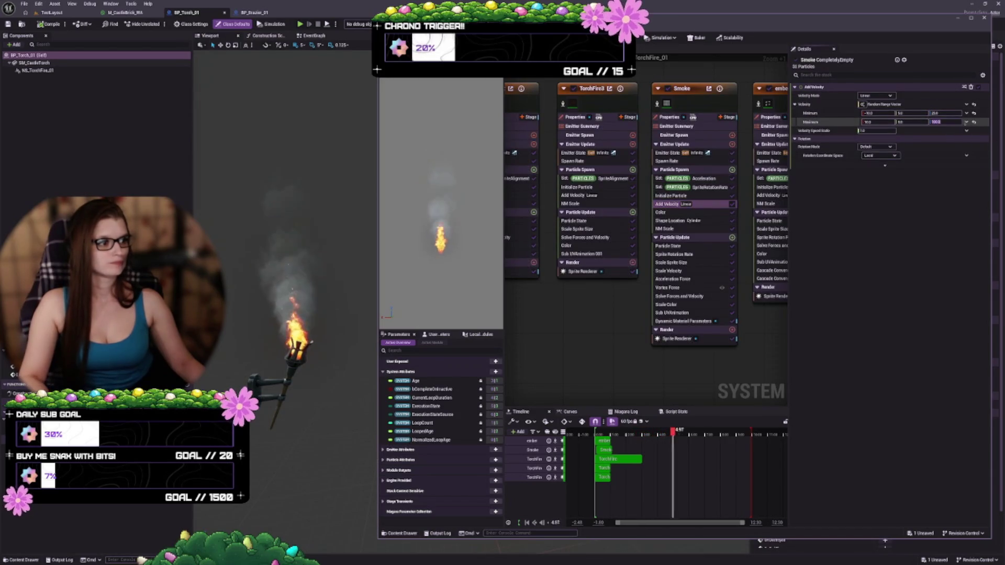
text(700)
key(Return)
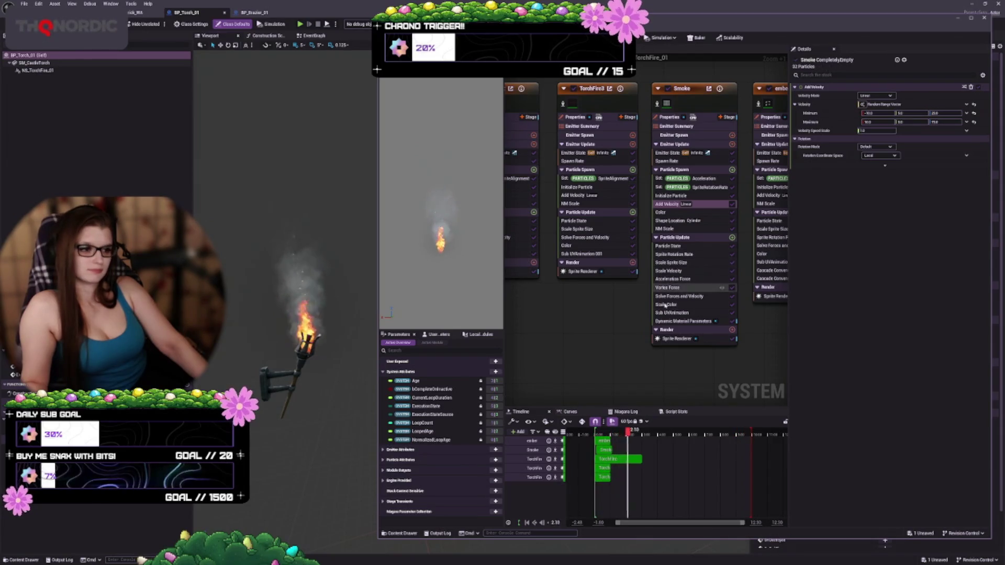
click(721, 288)
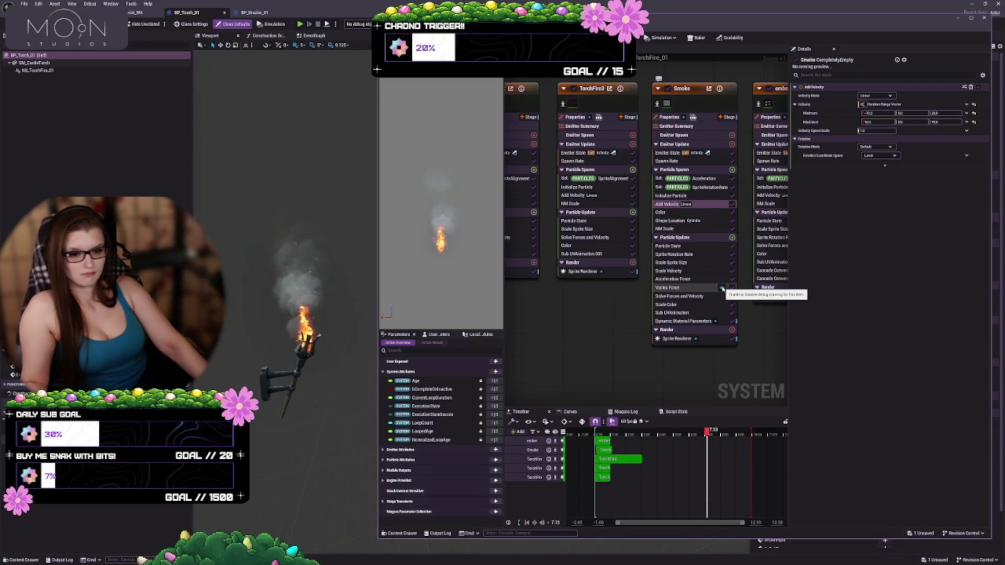
Turn the Smoke's Vortex Force off and back on, then view Initialize Particle and Scale Color
click(732, 289)
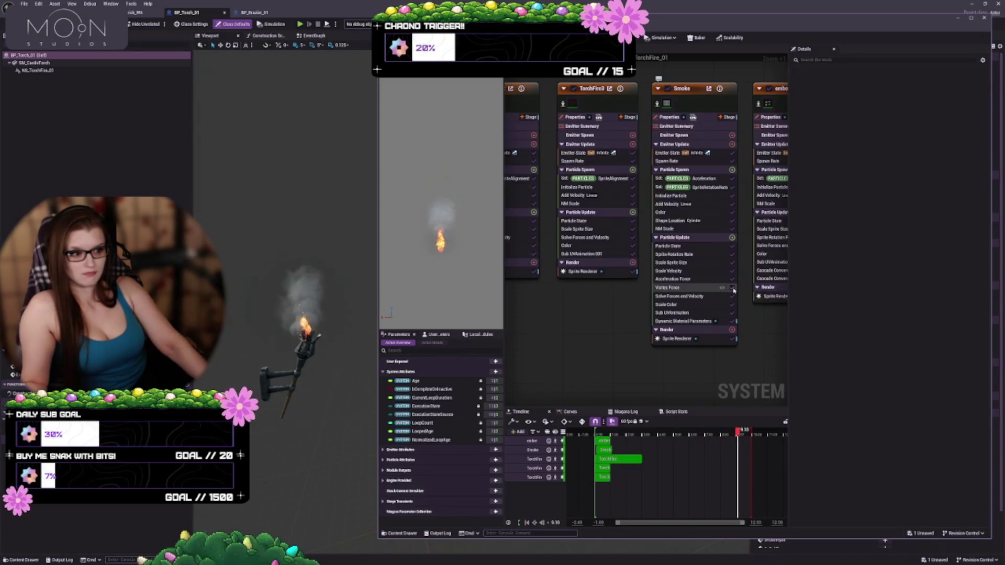
click(733, 290)
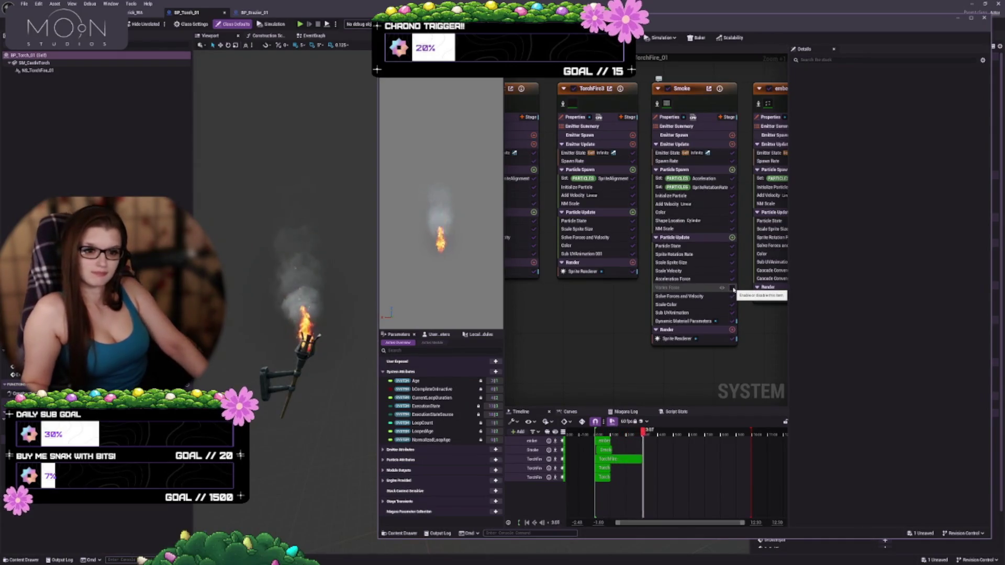
click(733, 289)
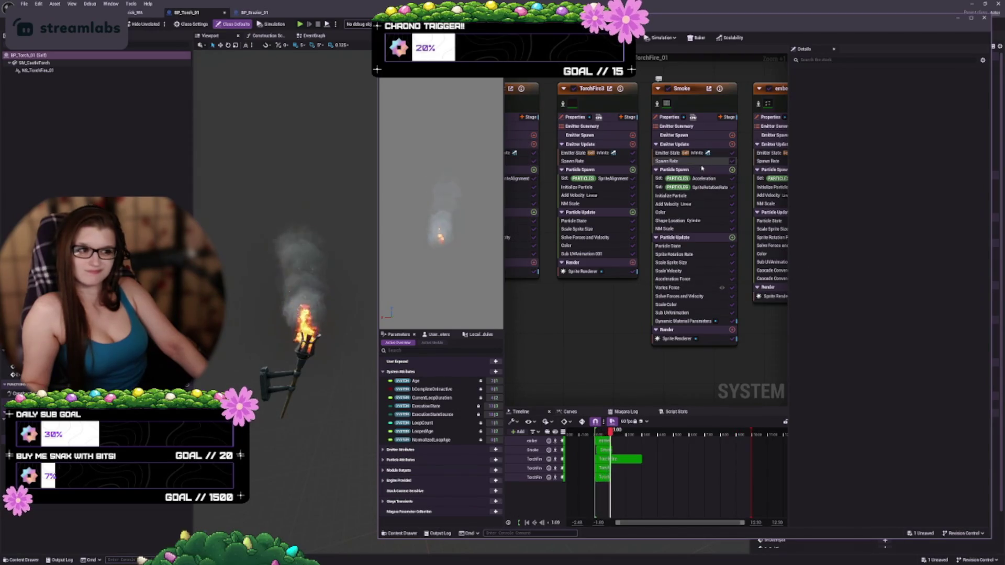
click(675, 196)
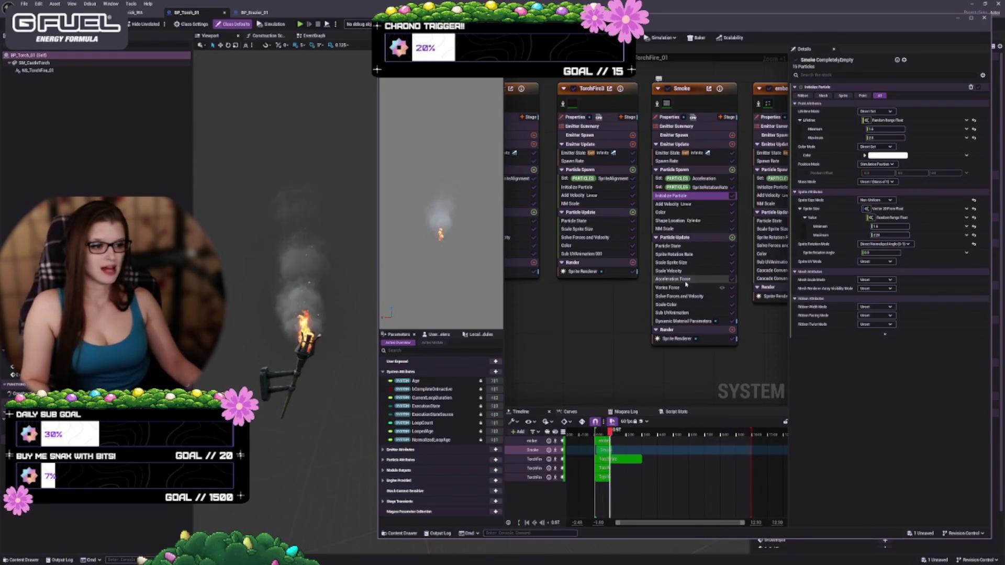
click(683, 306)
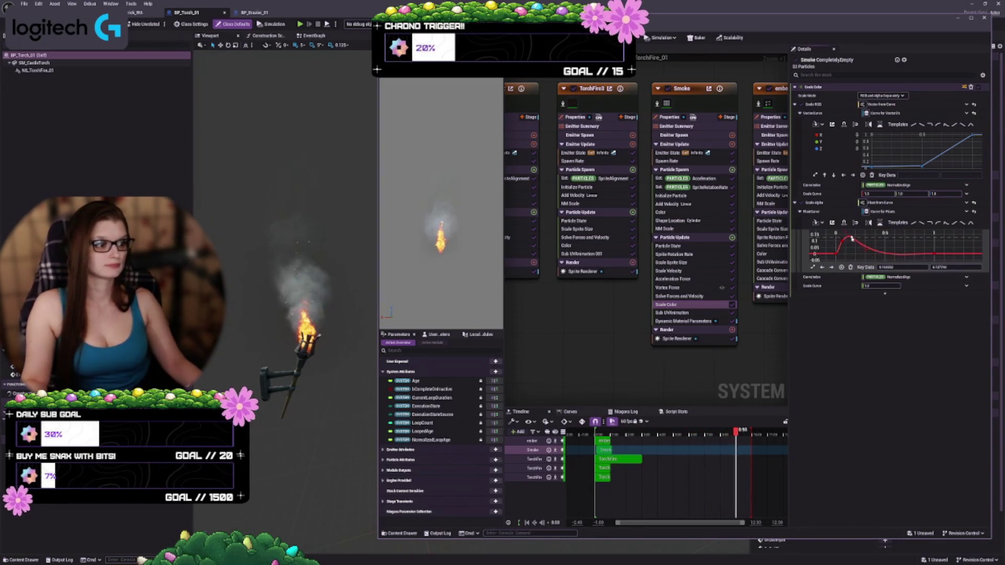
Drag the Scale Alpha curve's peak key leftward, earlier in the smoke's lifetime
drag(887, 242, 880, 242)
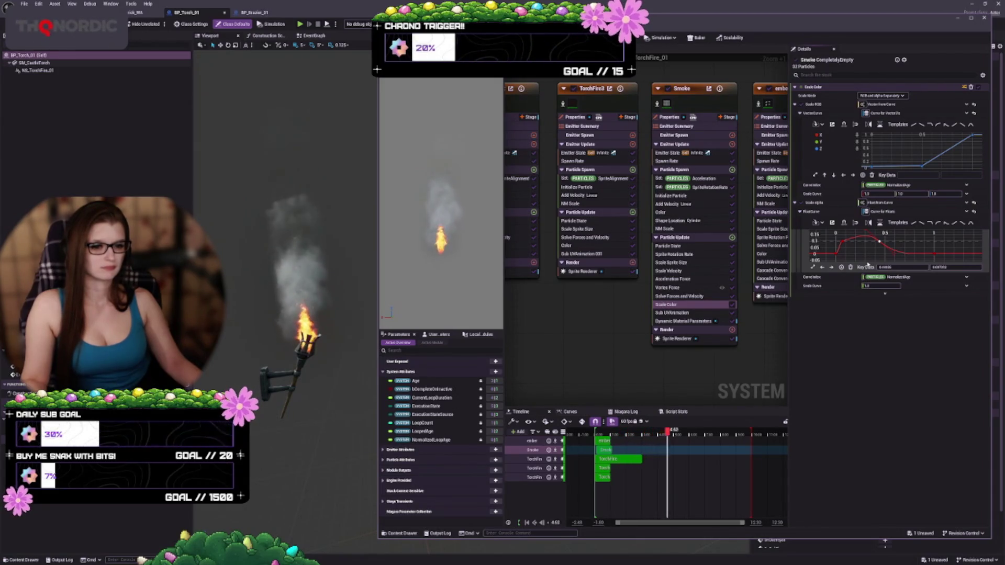
drag(877, 243, 870, 243)
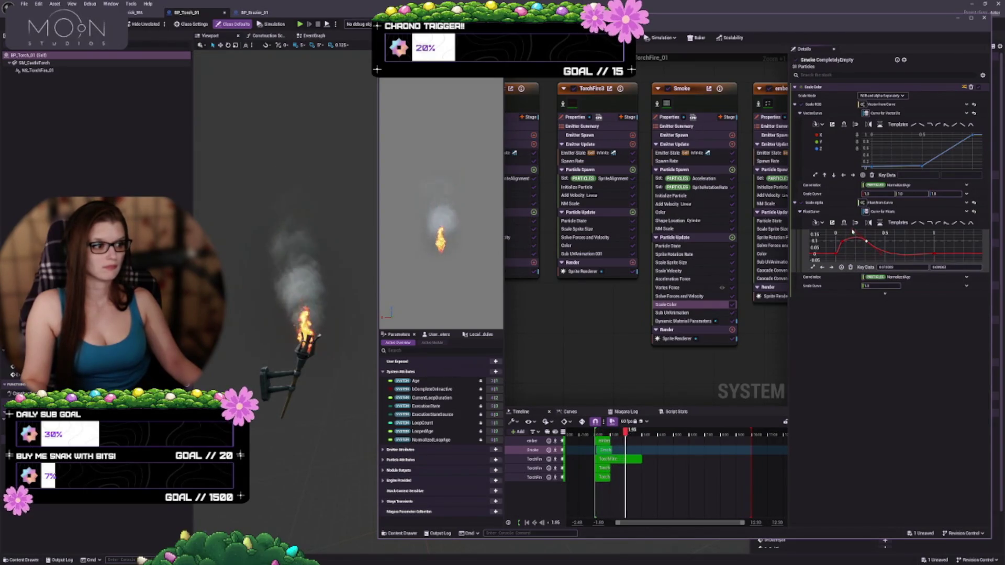
drag(853, 232, 851, 237)
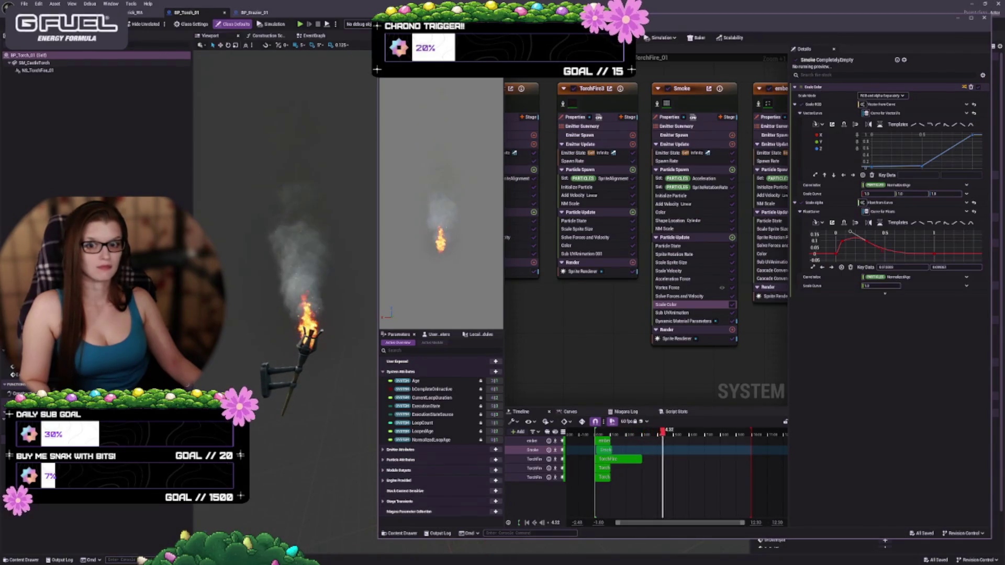
Frame a wall torch in the level, fly through the gate, then return to the NS_TorchFire_01 editor
key(ctrl+Tab)
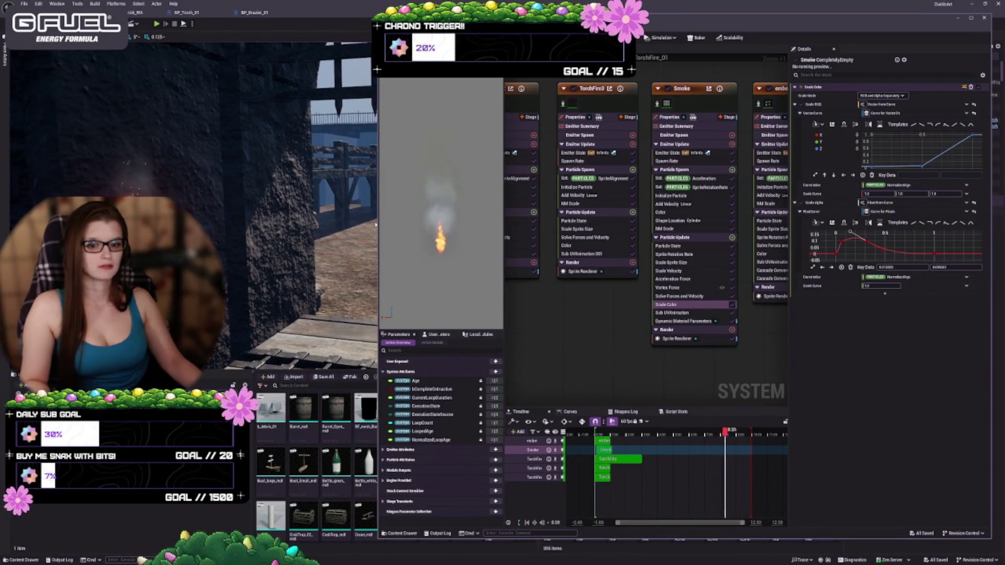
key(f)
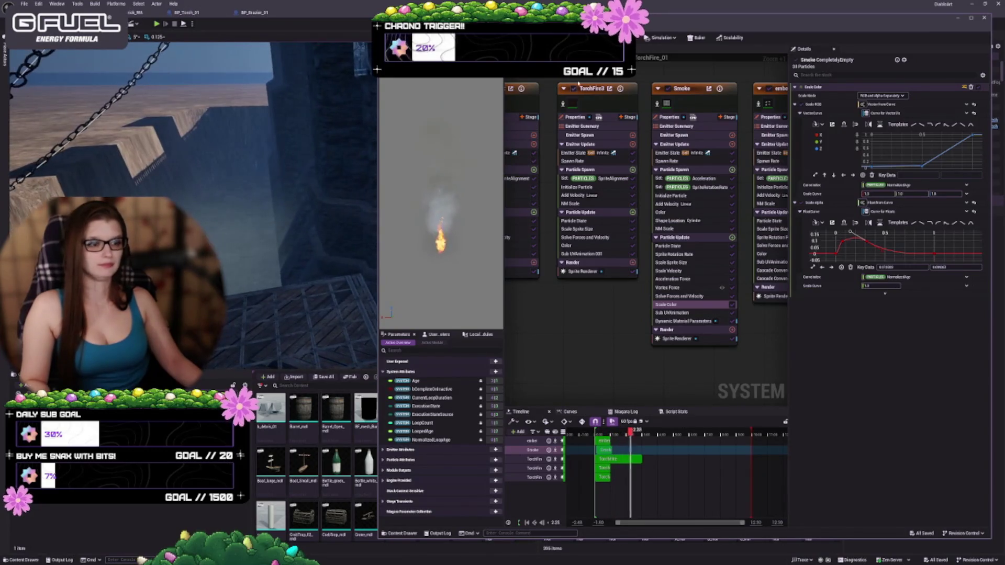
key(alt+Tab)
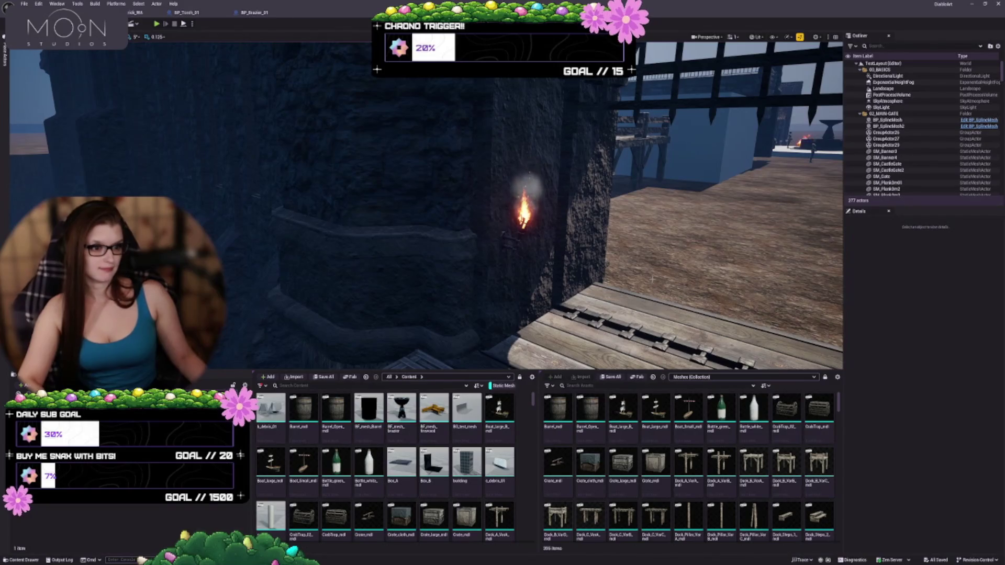
mouse_move(575, 285)
mouse_down()
mouse_move(545, 350)
mouse_move(542, 273)
mouse_up()
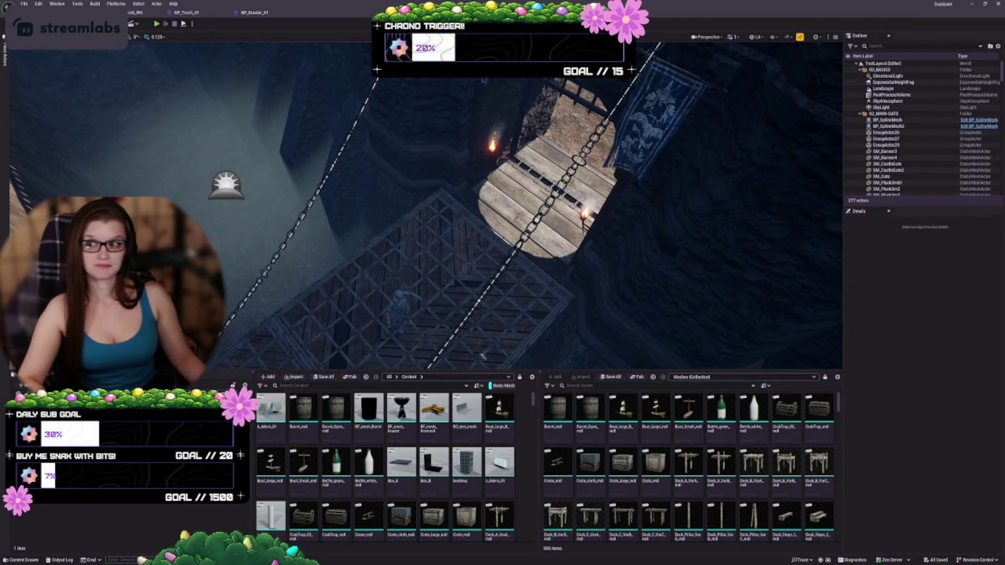
key(alt+Tab)
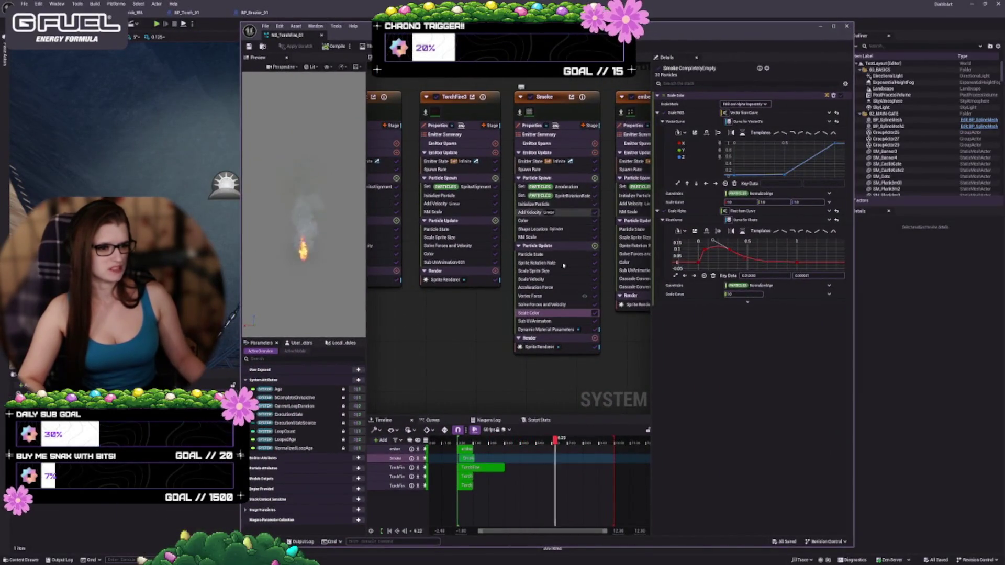
Add a key to the Smoke's lower Dynamic Material Parameters brightness curve
click(563, 328)
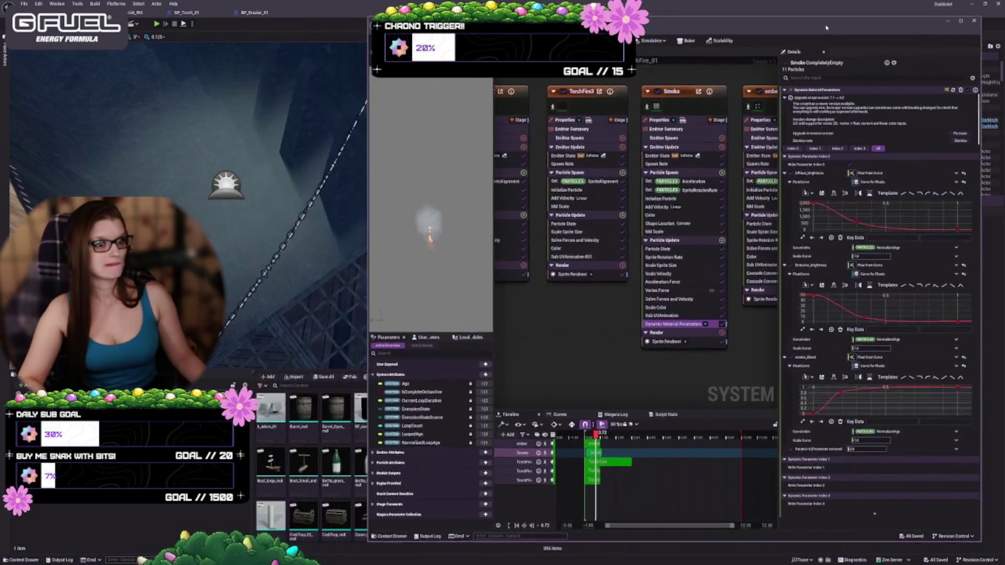
mouse_move(733, 25)
mouse_down()
mouse_move(523, 26)
mouse_move(687, 236)
mouse_up()
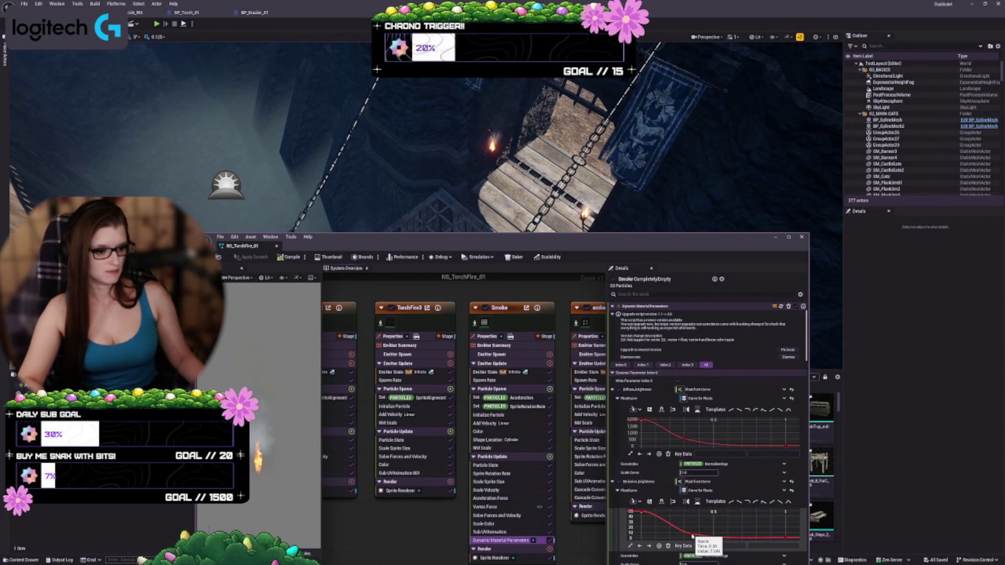
middle_click(687, 535)
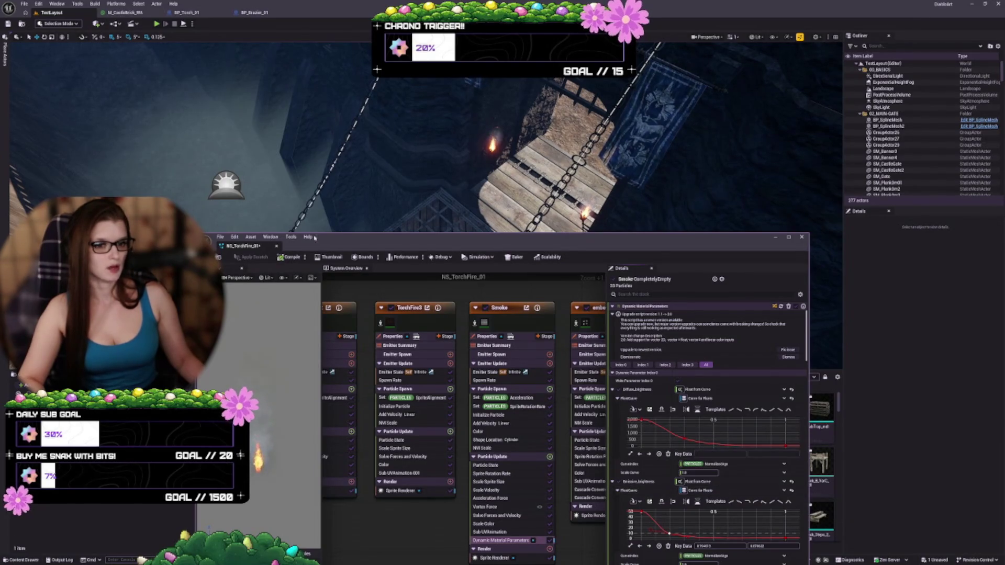
Save NS_TorchFire_01 and return to the level view
click(224, 258)
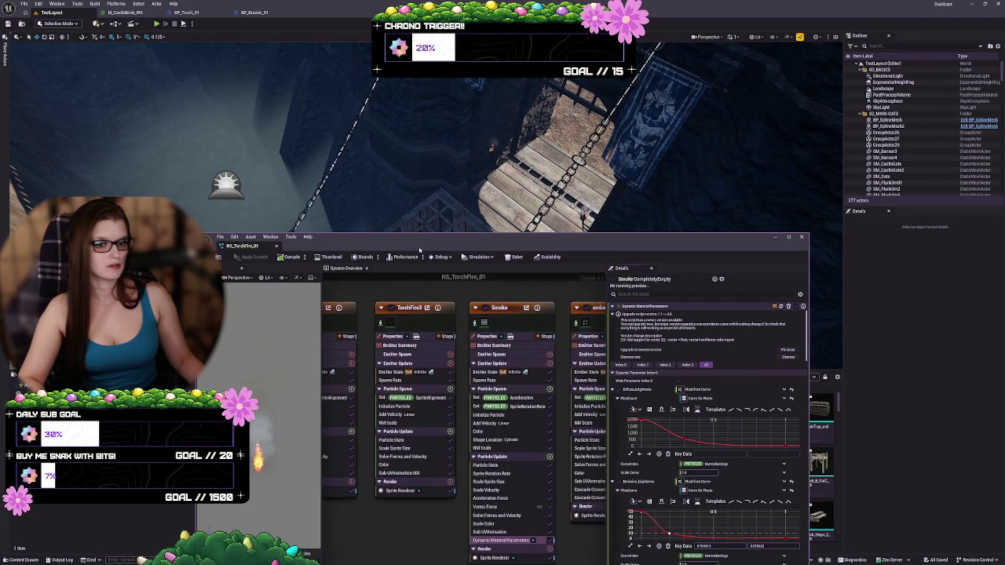
click(482, 356)
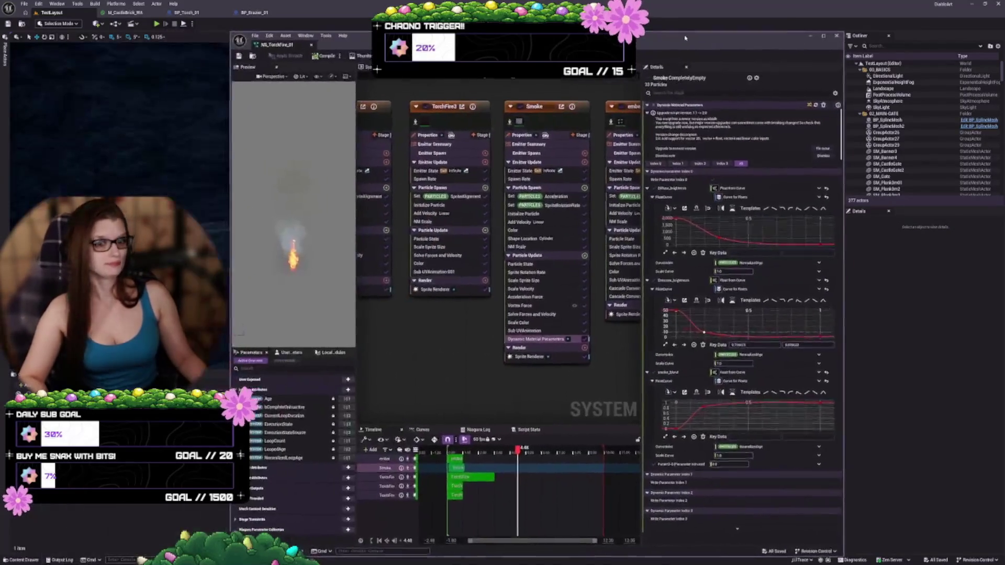
scroll(539, 205, down, 1)
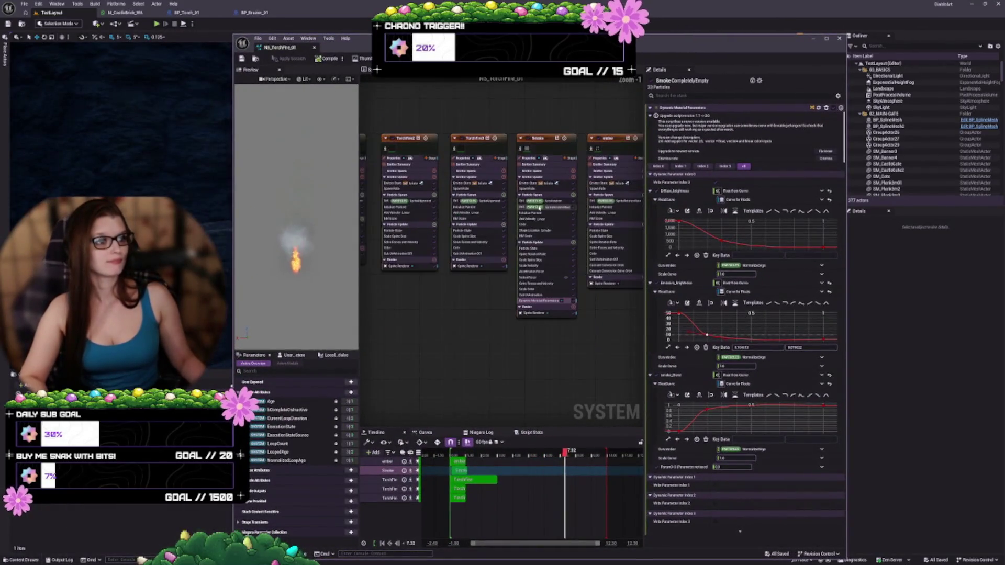
key(alt+Tab)
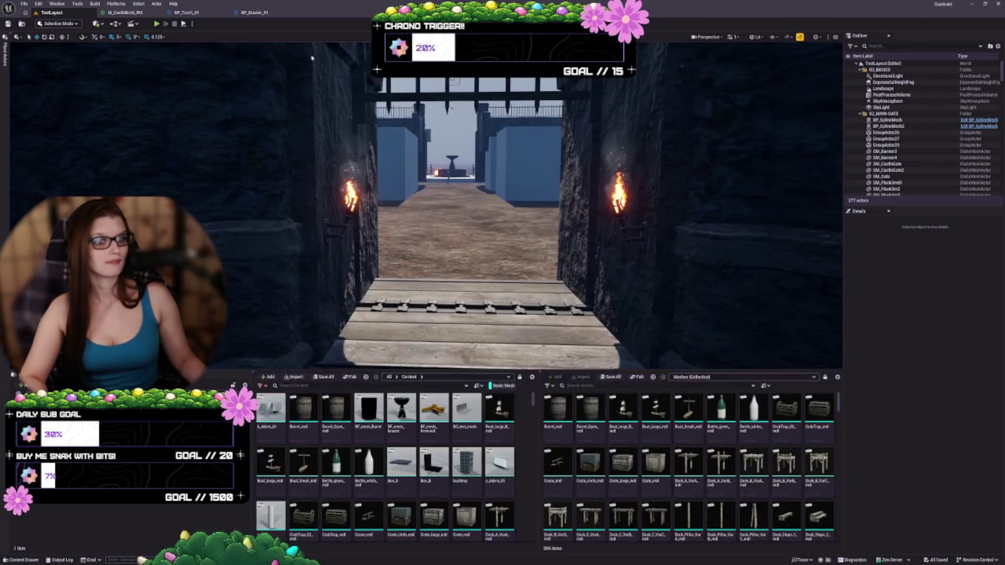
Fly the level camera back out of the gate and past the fountain to the braziers
mouse_move(451, 235)
mouse_down()
mouse_move(482, 196)
mouse_move(444, 199)
mouse_up()
scroll(481, 196, up, 2)
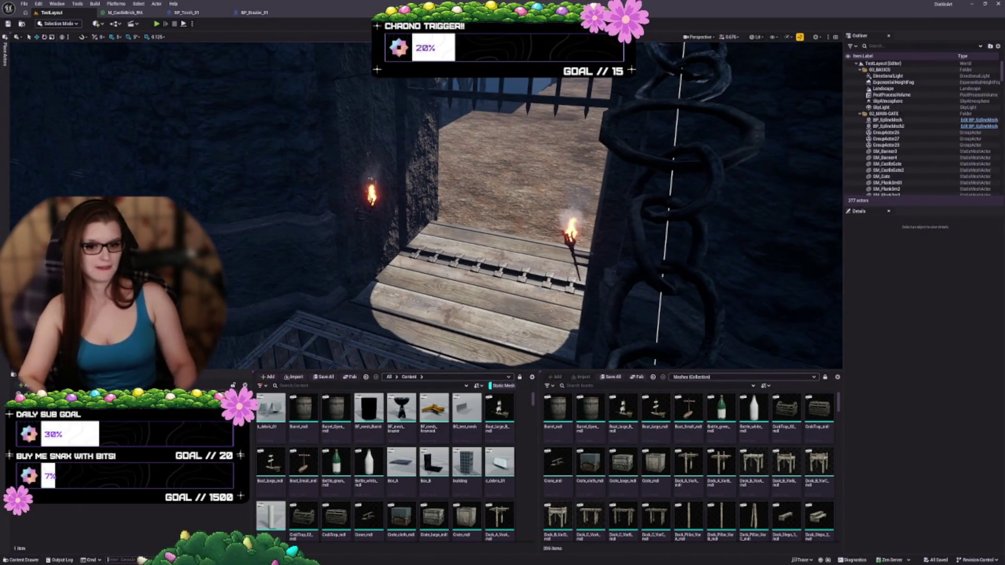
drag(354, 183, 355, 189)
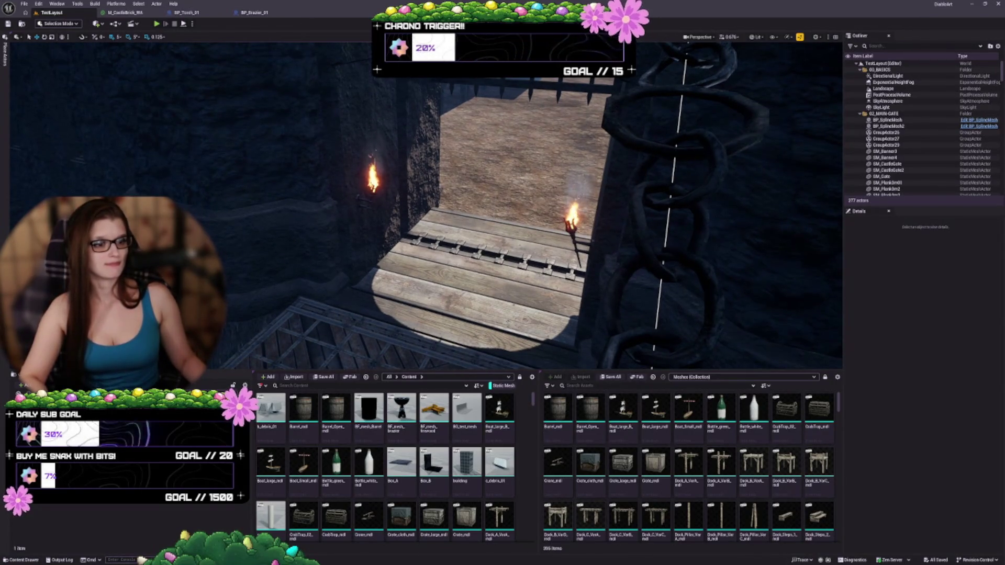
scroll(355, 189, down, 1)
drag(355, 190, 324, 190)
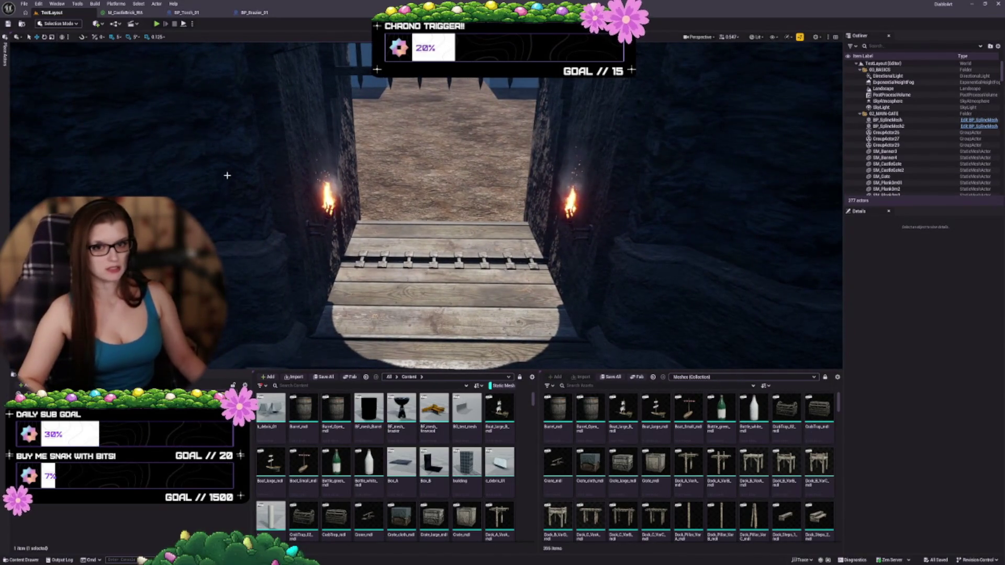
key(s)
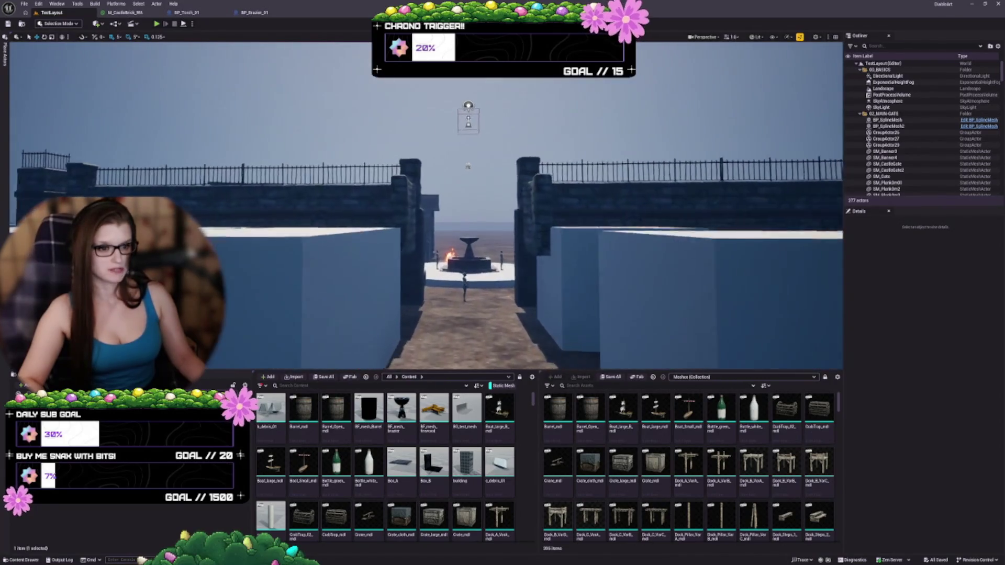
key(w)
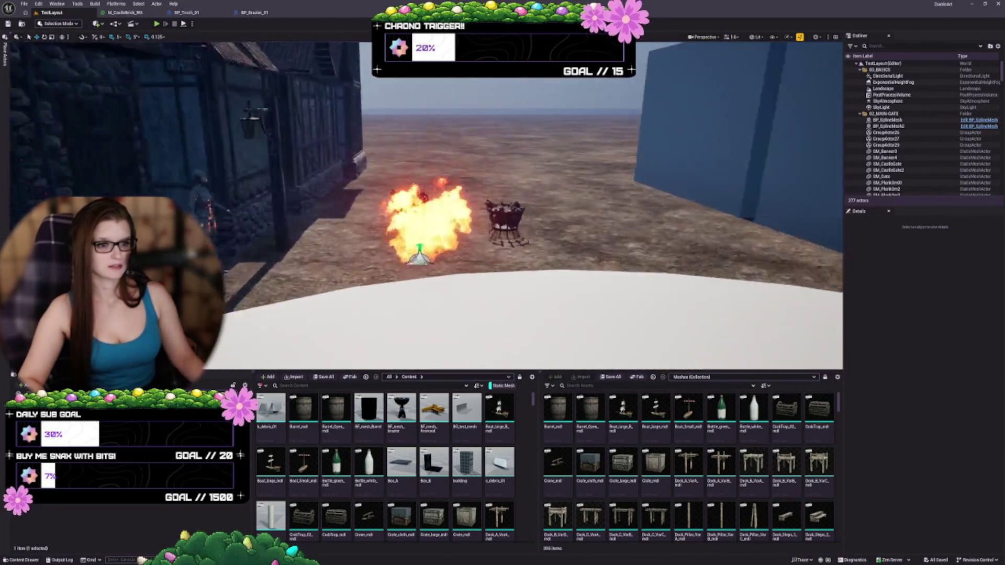
key(w)
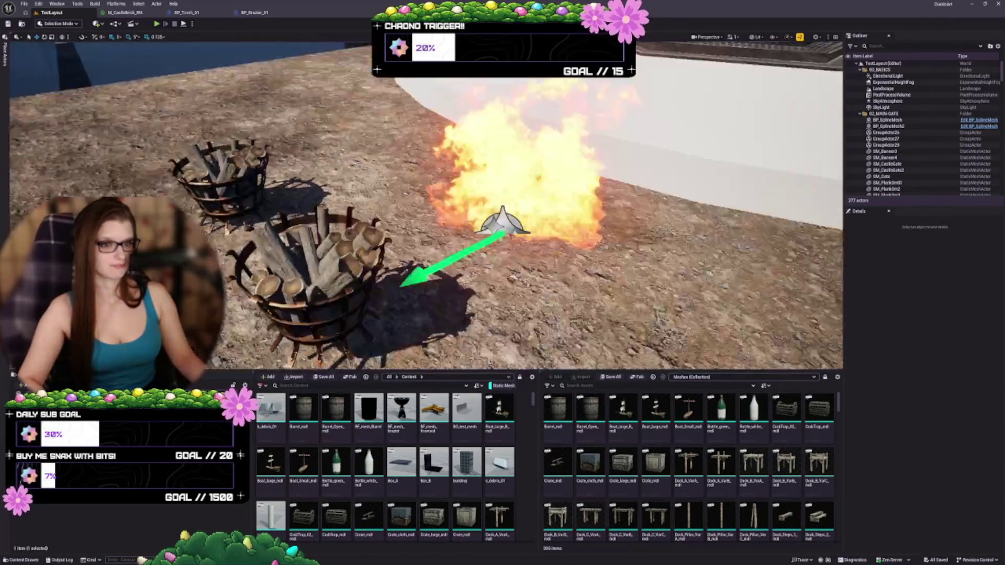
key(w)
Select the fire effect beside the braziers and open its NS_BrazierFire_01 system asset
click(361, 278)
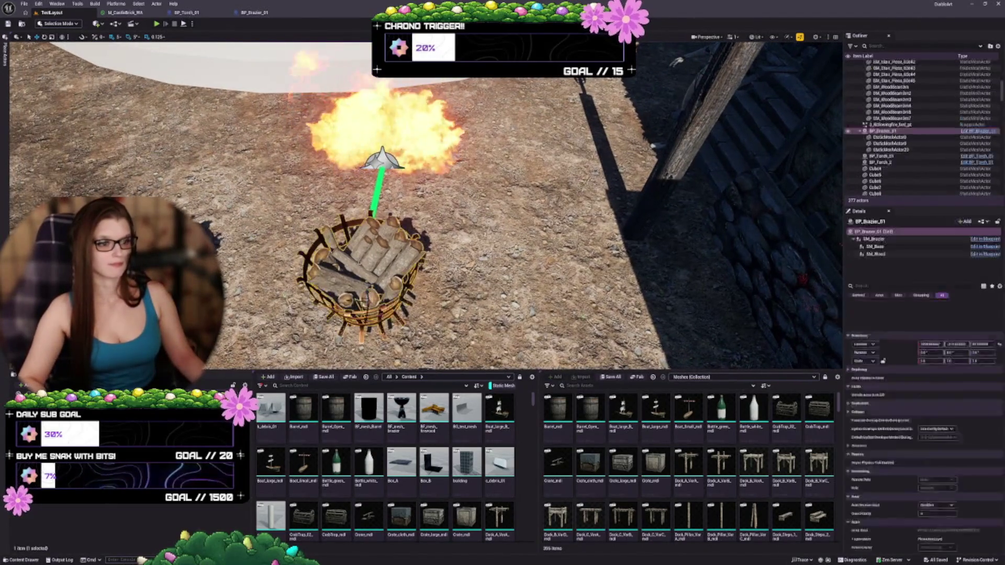
key(Escape)
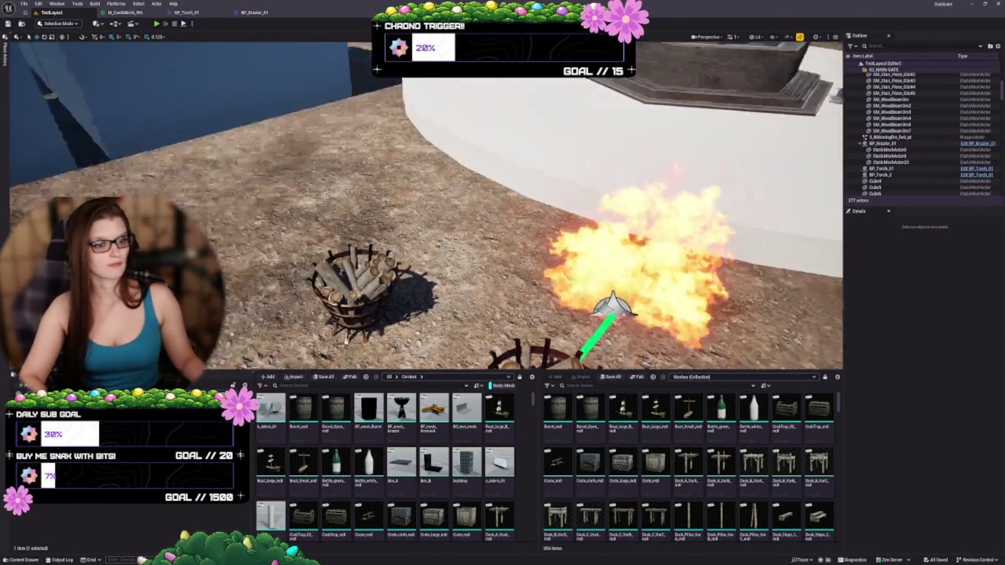
scroll(502, 210, up, 3)
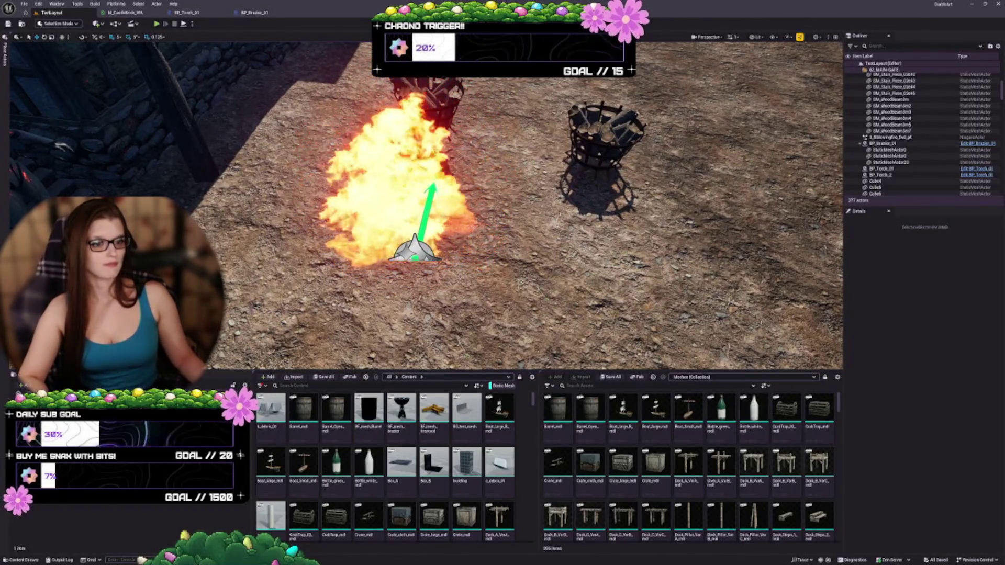
click(415, 251)
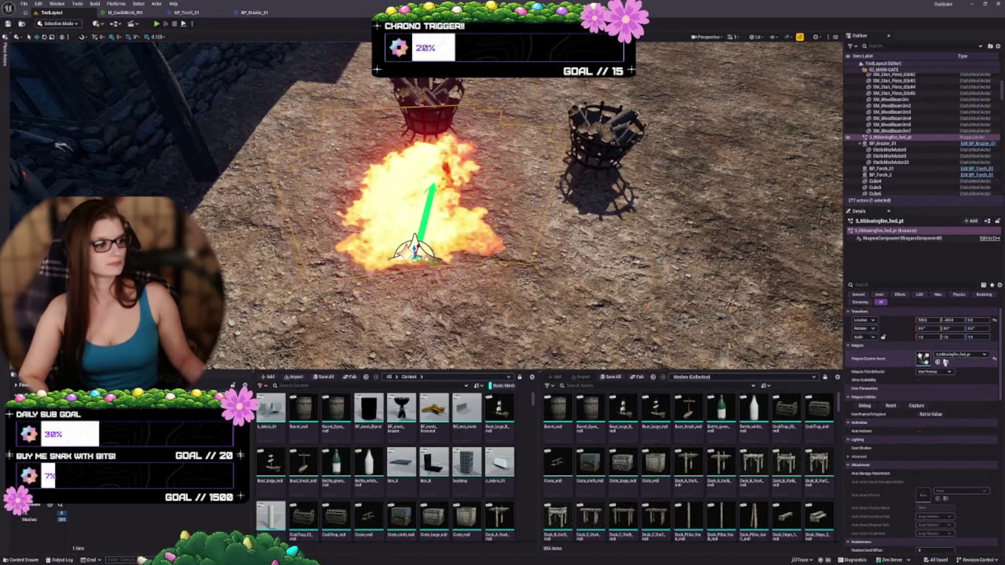
click(937, 362)
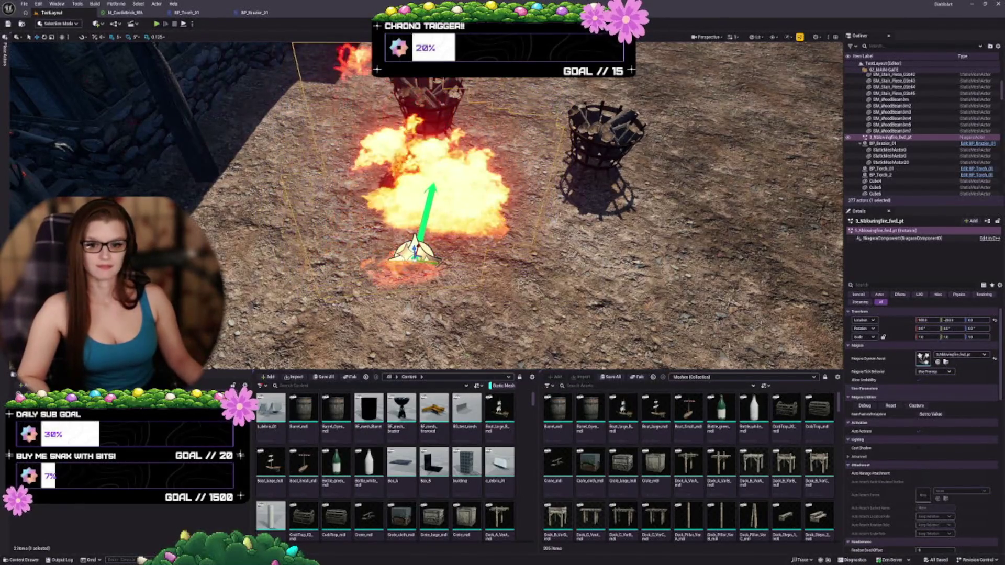
key(ctrl+e)
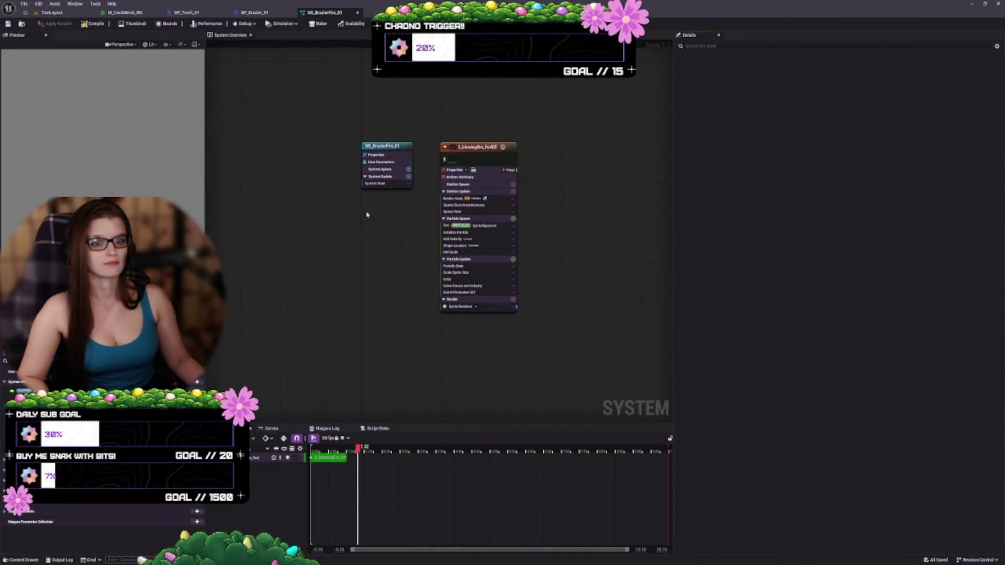
Float the NS_BrazierFire_01 editor as a separate, narrower window and close the BP_Brazier_01 tab
mouse_move(325, 13)
mouse_down()
mouse_move(415, 108)
mouse_move(549, 185)
mouse_move(816, 452)
mouse_move(991, 548)
mouse_up()
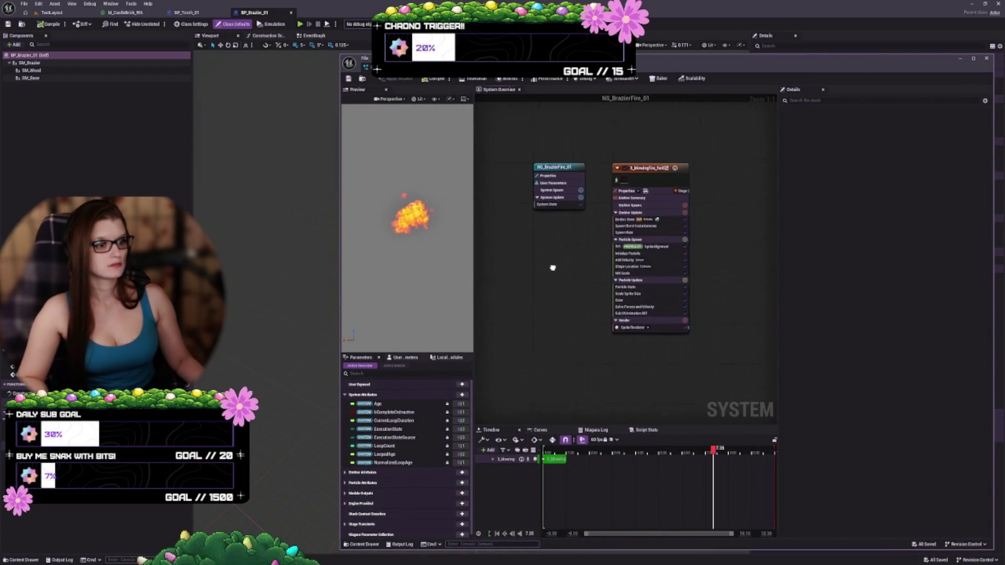
click(51, 12)
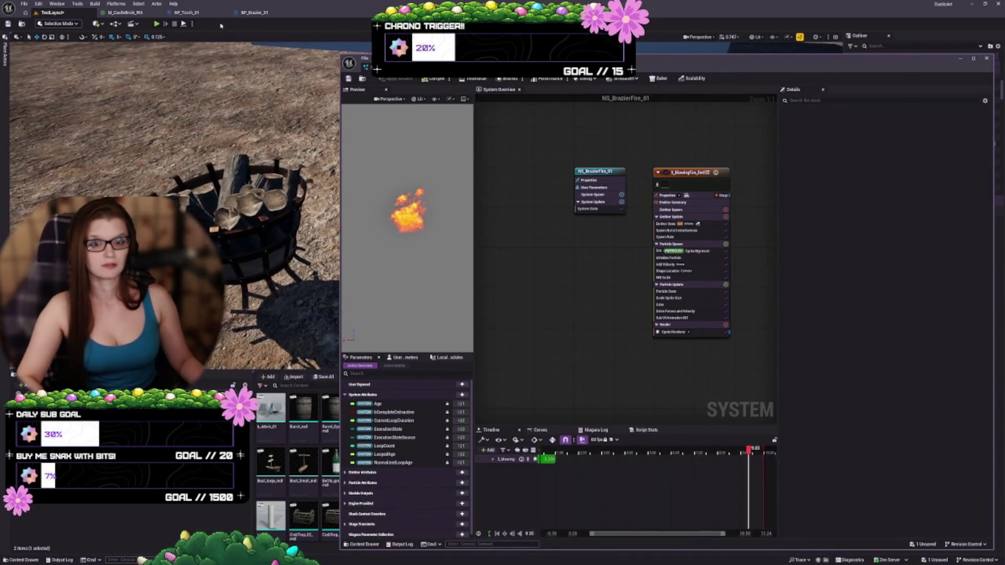
click(253, 12)
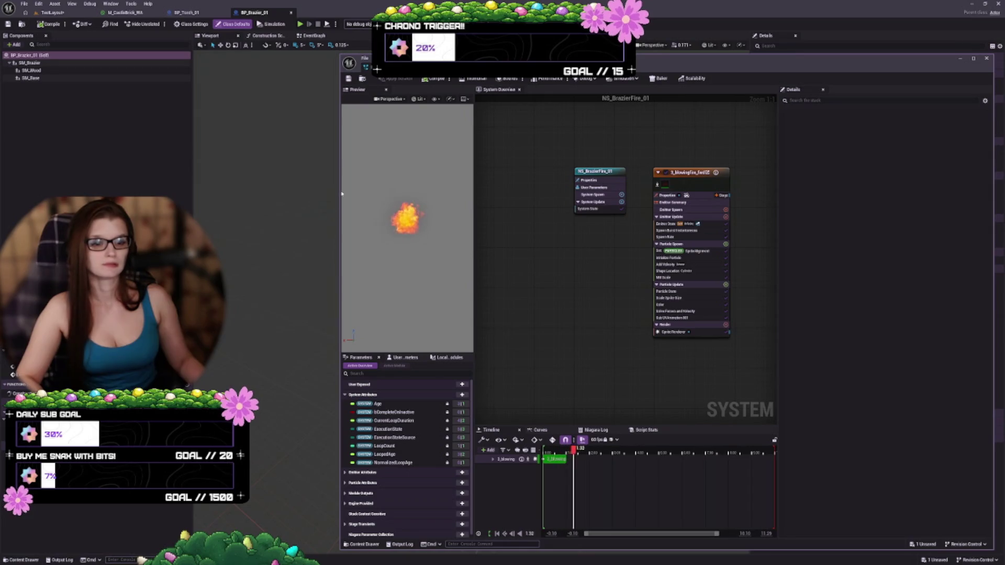
drag(340, 189, 551, 189)
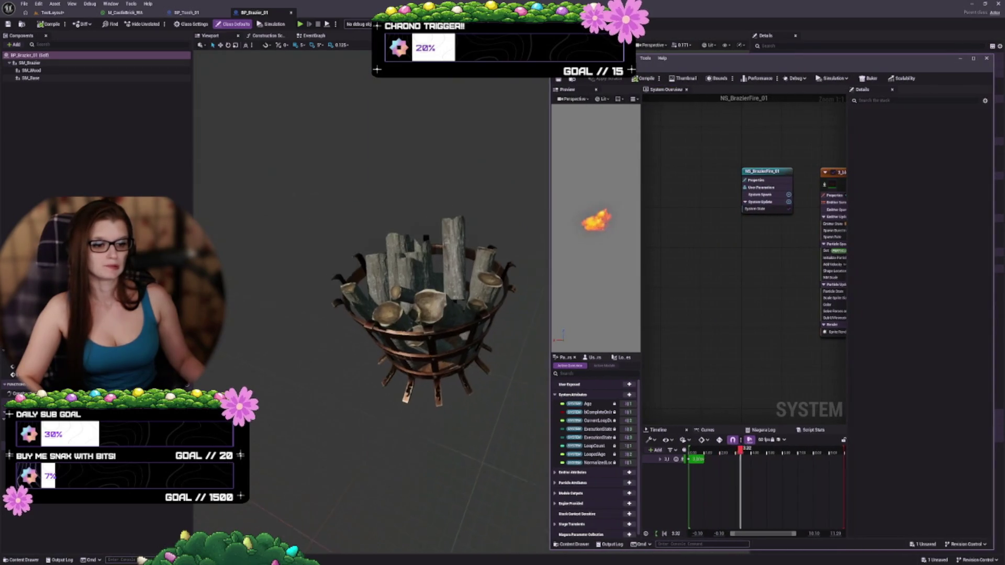
click(53, 12)
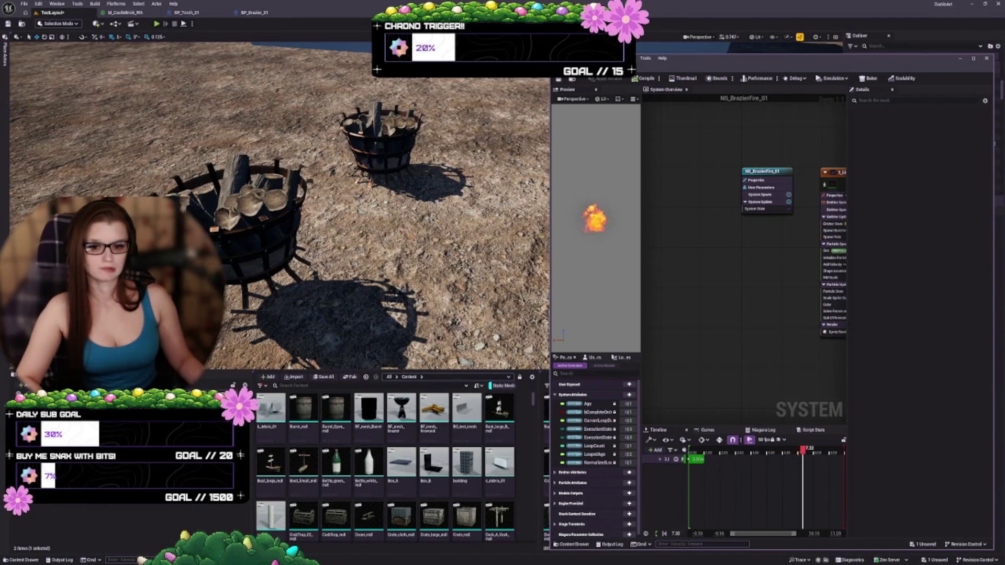
click(254, 12)
click(292, 12)
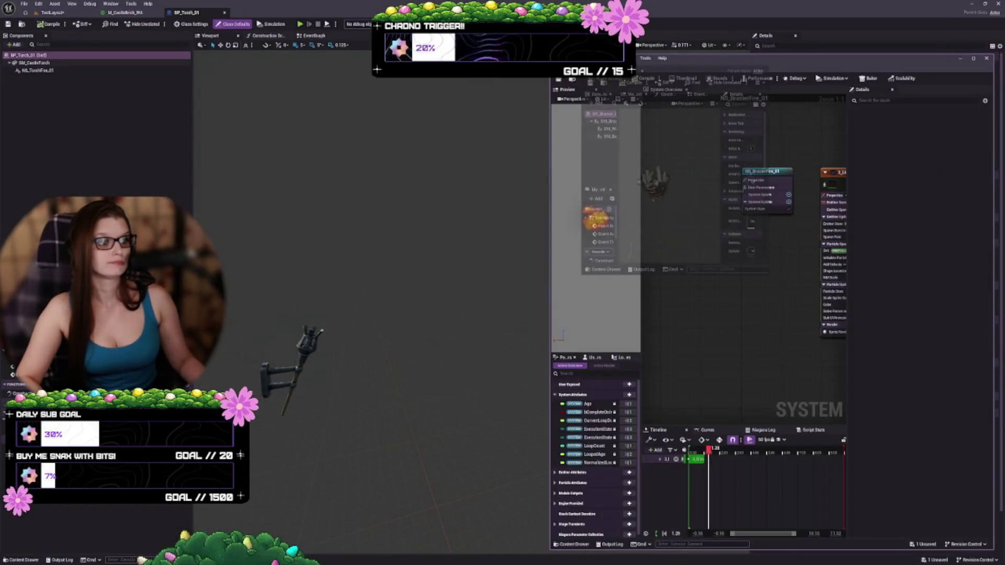
Add NS_BrazierFire_01 as a BP_Brazier_01 component, lower it into the wood, and save
click(602, 67)
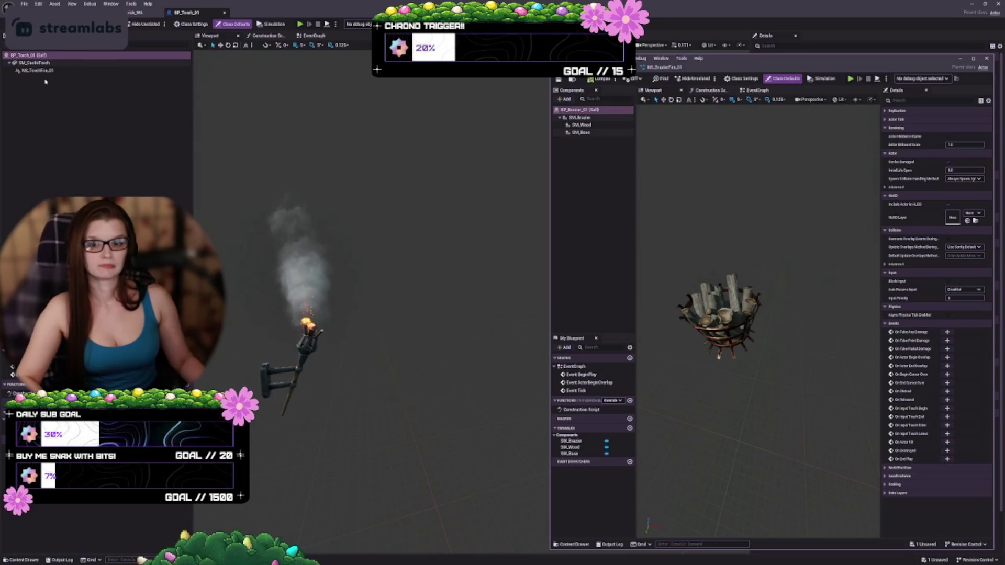
click(52, 12)
mouse_move(728, 193)
mouse_down()
mouse_move(591, 154)
mouse_move(581, 118)
mouse_up()
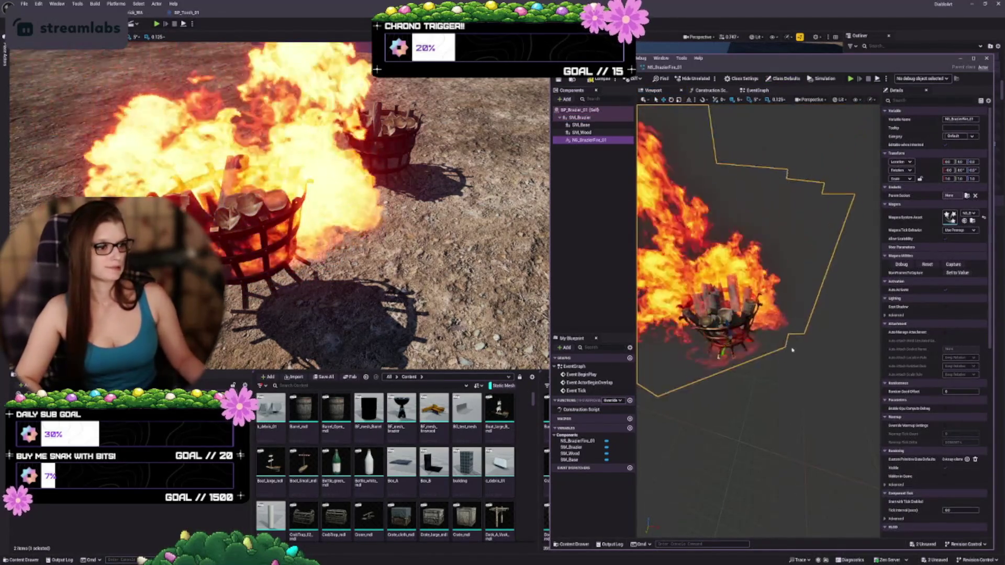
key(f)
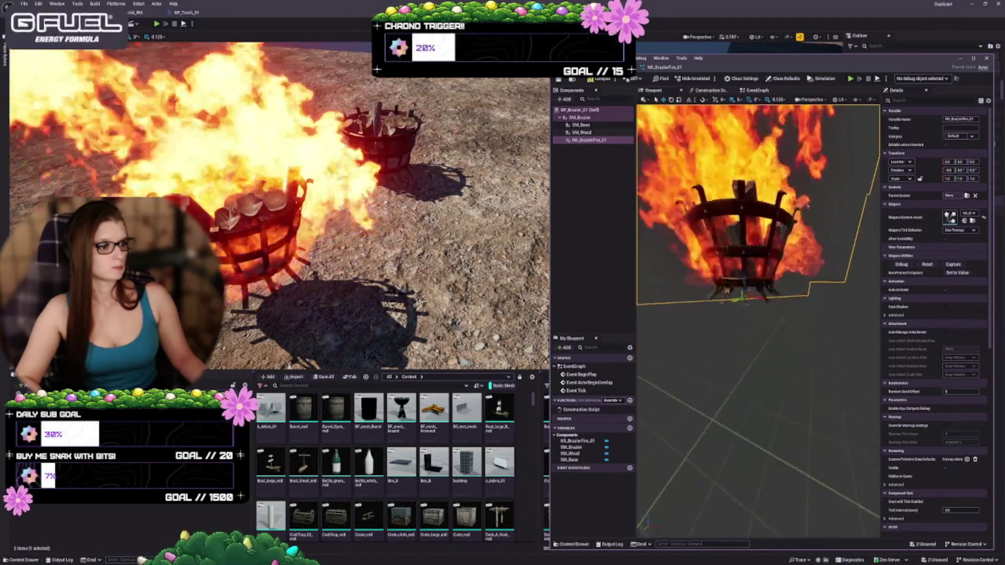
key(f)
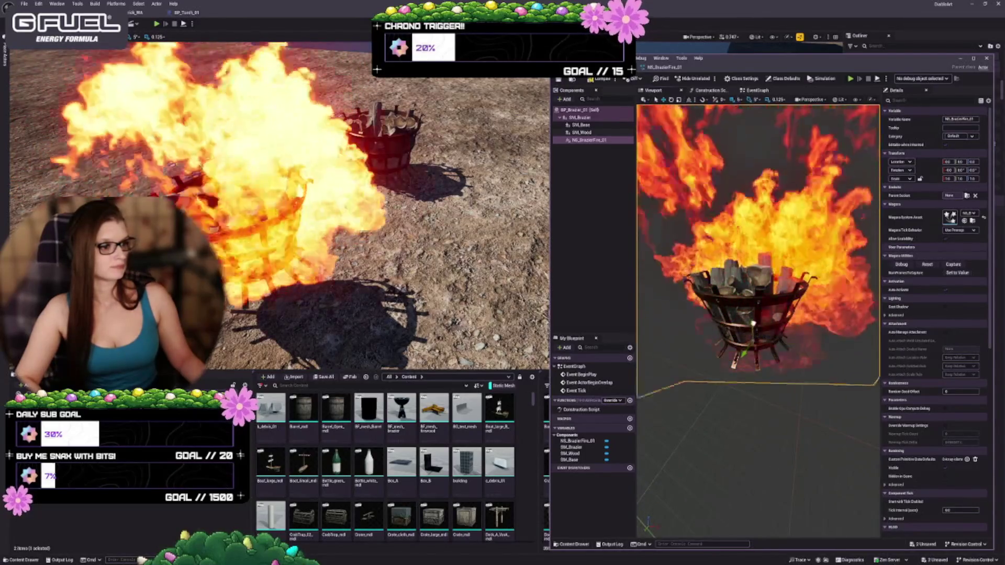
drag(749, 327, 749, 286)
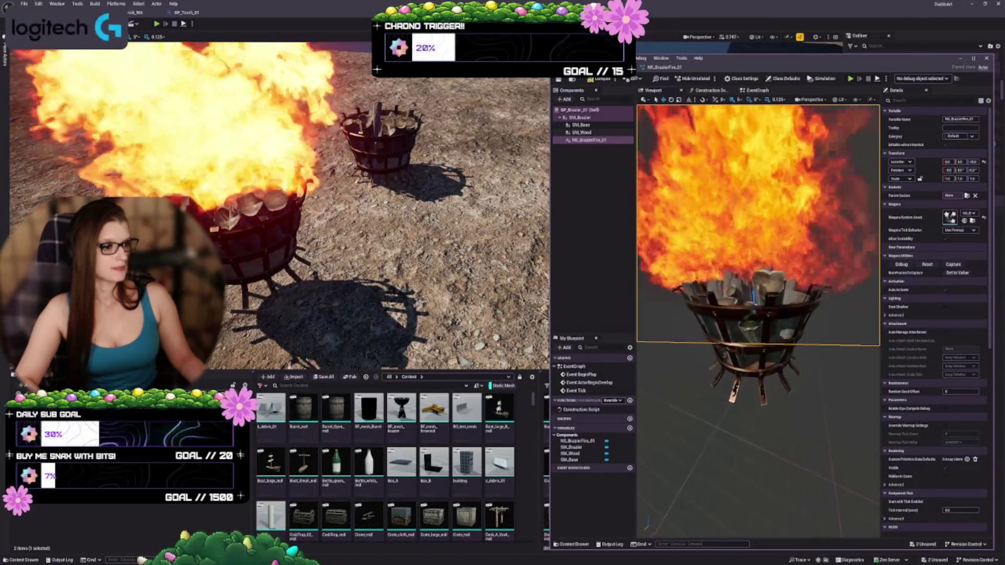
key(f)
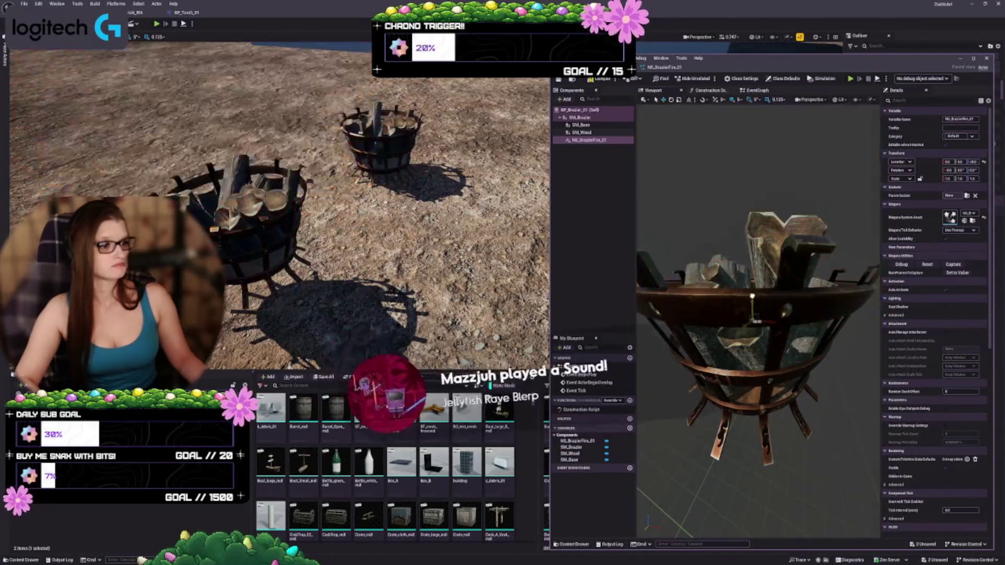
drag(752, 299, 760, 325)
mouse_move(684, 385)
mouse_down()
mouse_move(717, 387)
mouse_move(739, 447)
mouse_up()
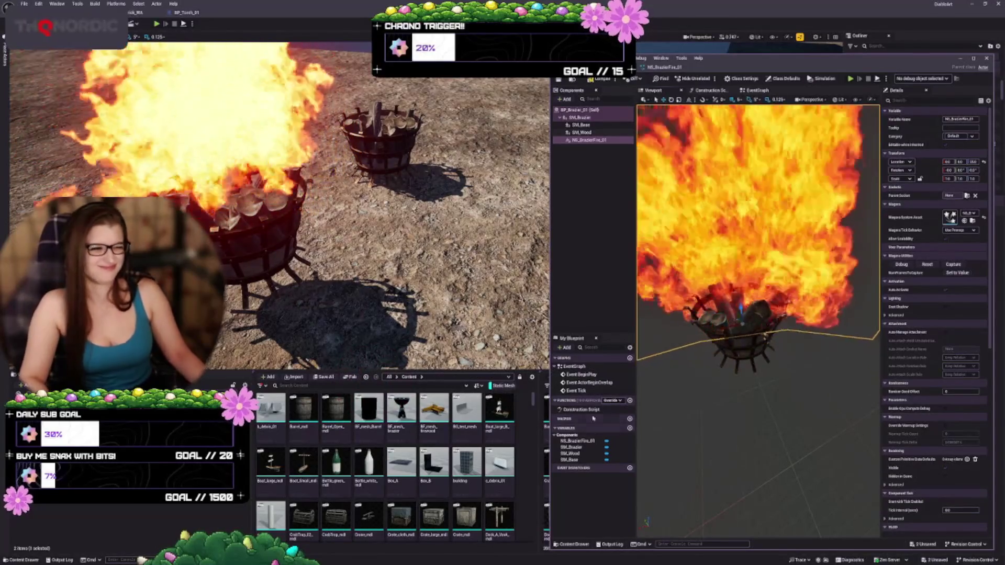
key(ctrl+s)
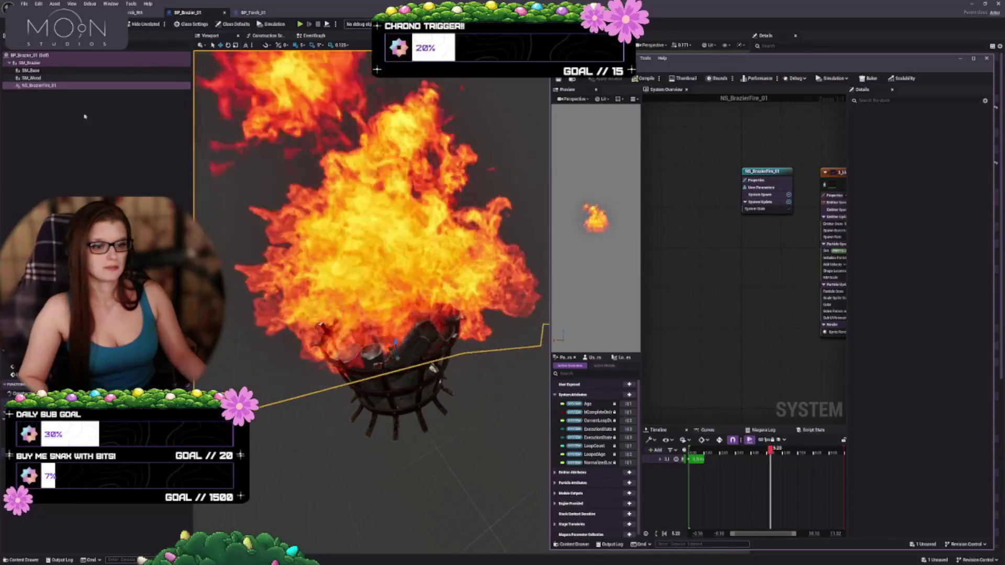
Move the level camera close to a brazier and widen the Niagara editor window
click(135, 12)
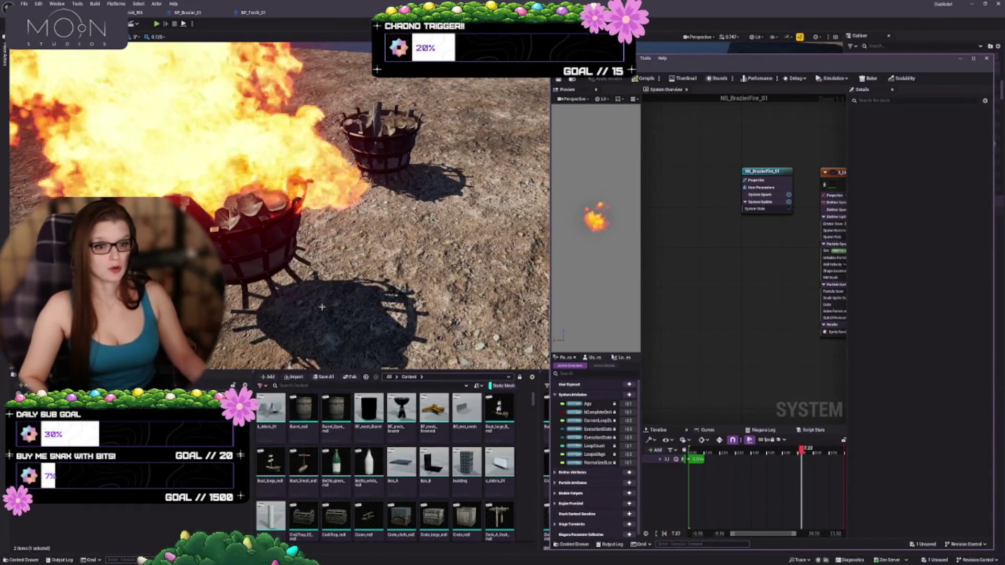
drag(278, 210, 120, 178)
mouse_move(366, 209)
mouse_down()
mouse_move(398, 199)
mouse_move(398, 168)
mouse_move(434, 178)
mouse_move(411, 176)
mouse_up()
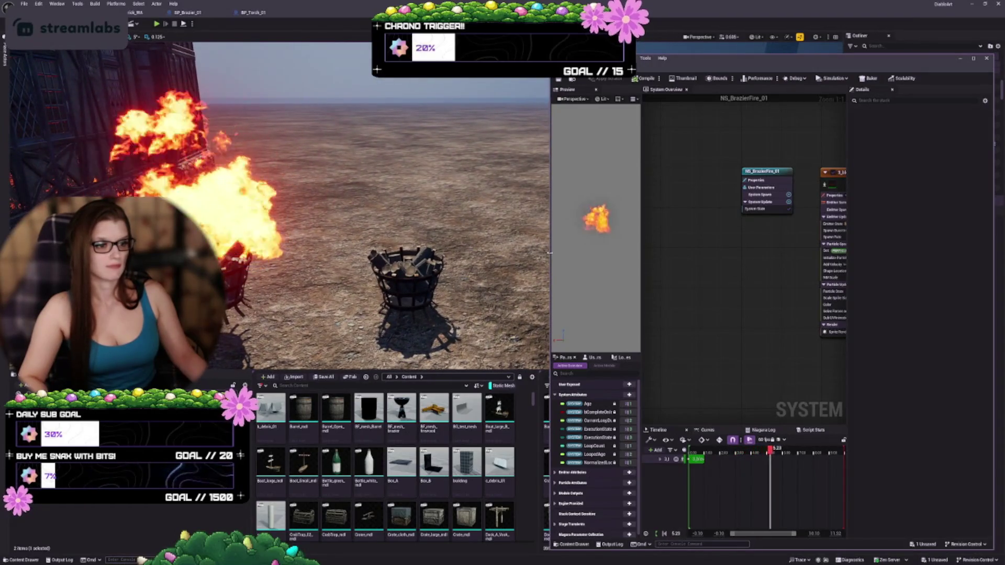
drag(550, 255, 296, 239)
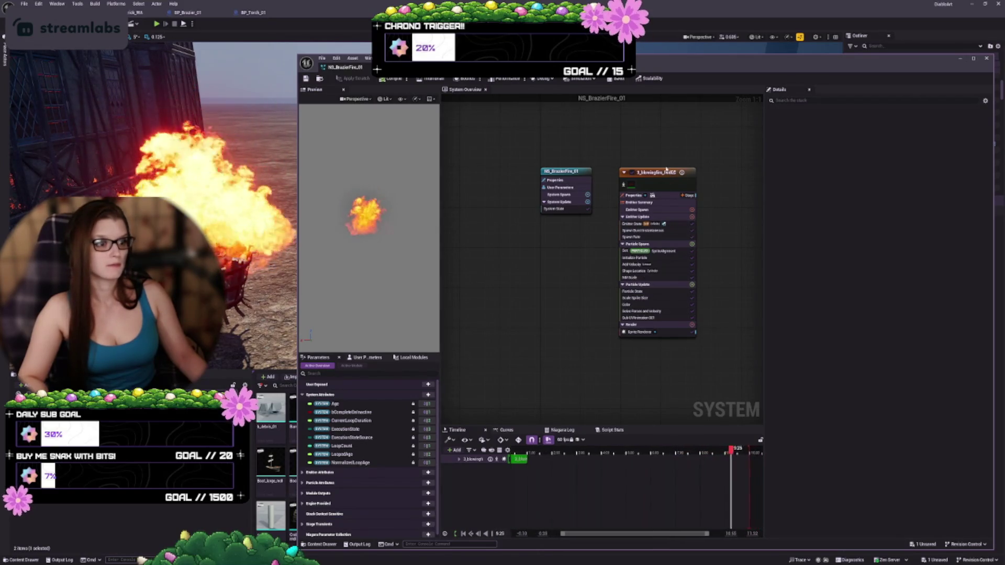
Rename the 3_blowingfire emitter to Fire and delete its Spawn Burst Instantaneous module
click(652, 176)
text(Fire)
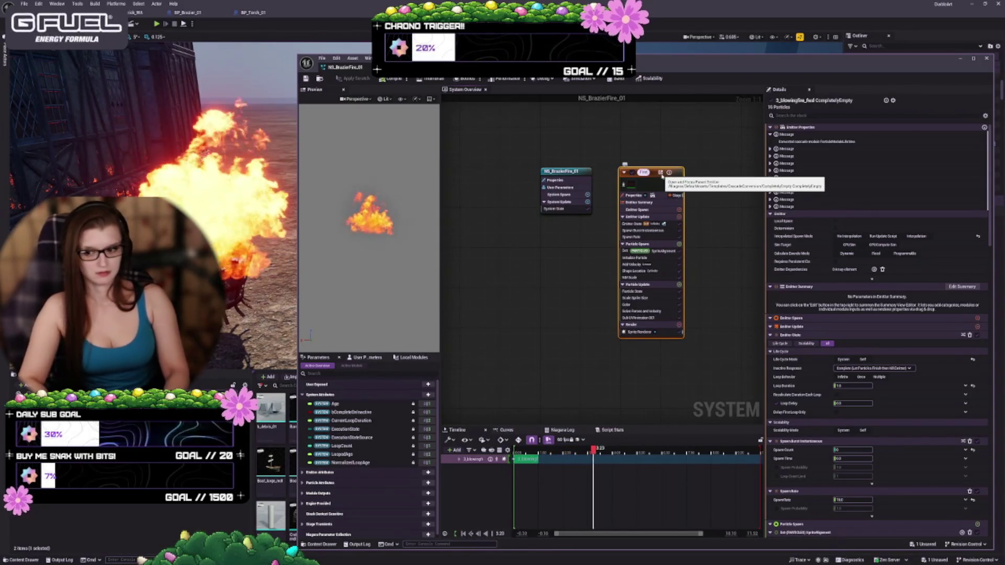
key(Return)
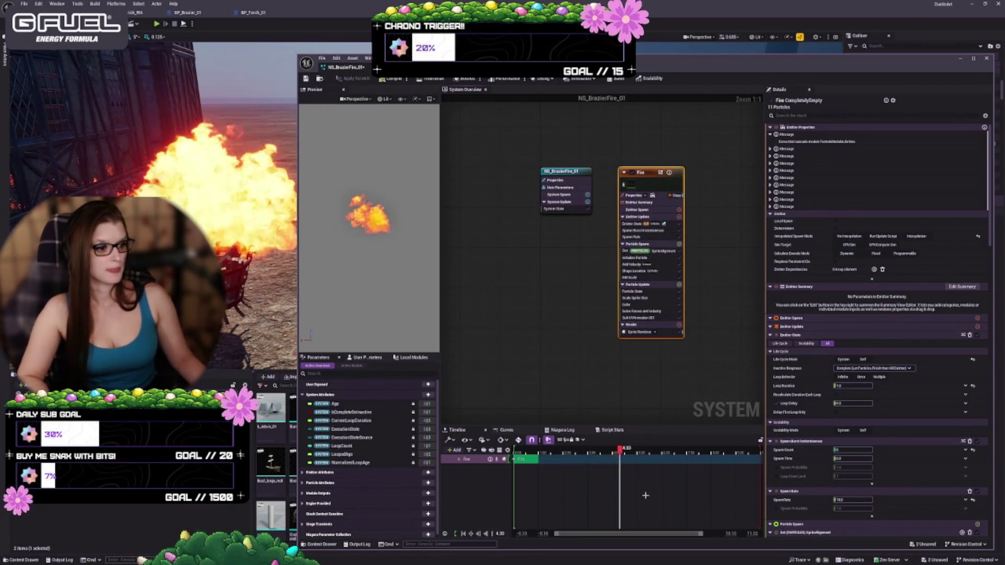
scroll(645, 496, down, 2)
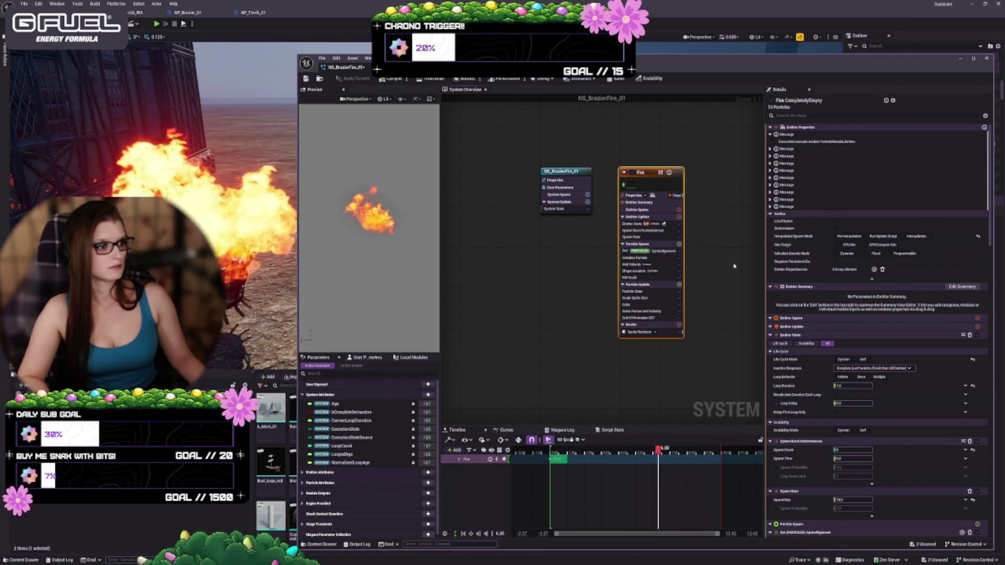
drag(765, 265, 799, 265)
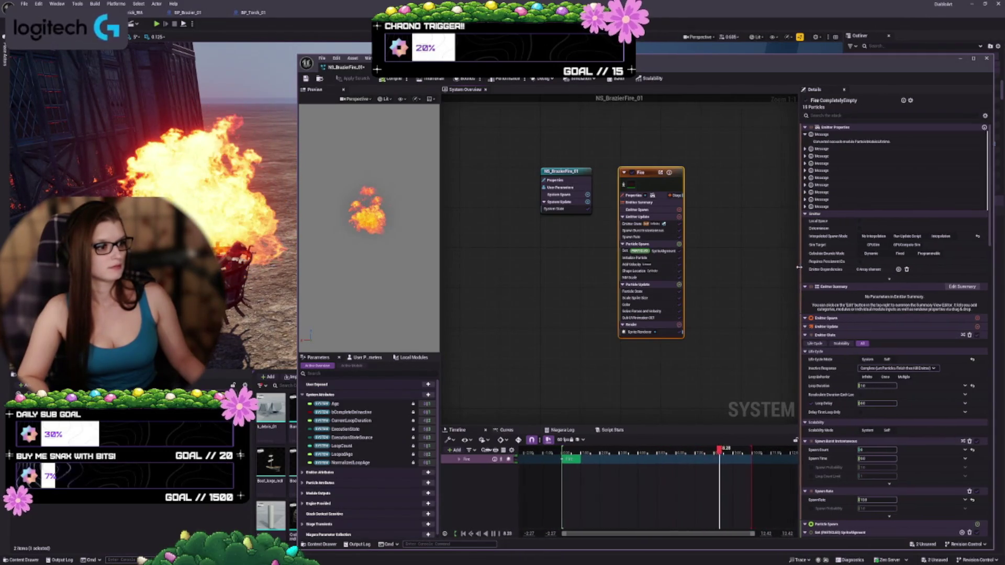
click(633, 224)
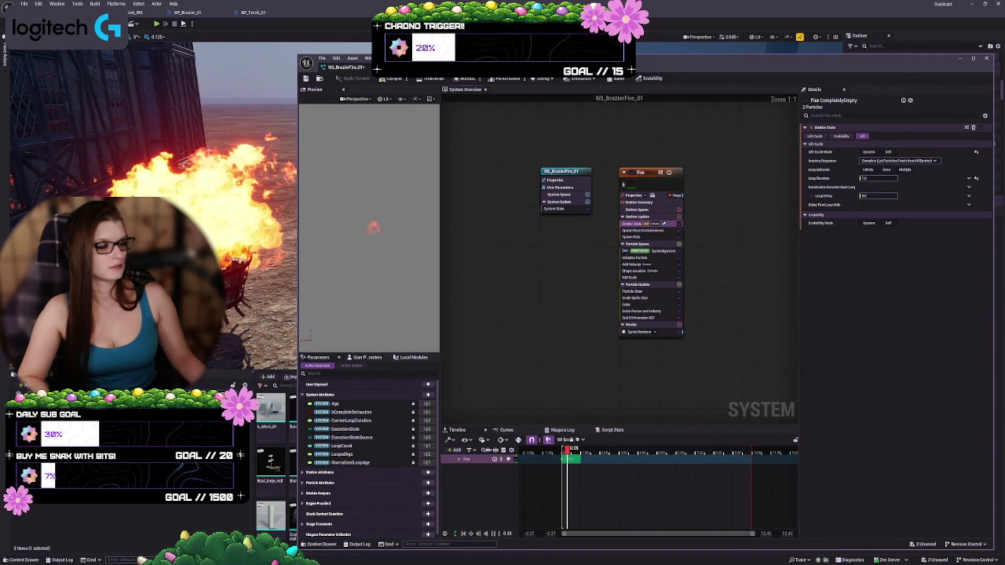
scroll(652, 249, up, 3)
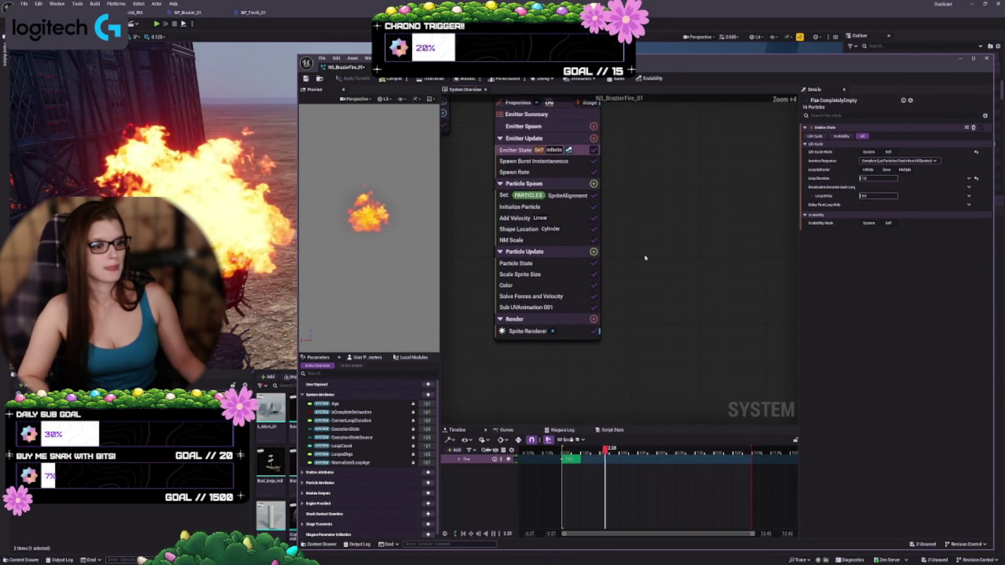
scroll(647, 252, up, 1)
click(602, 207)
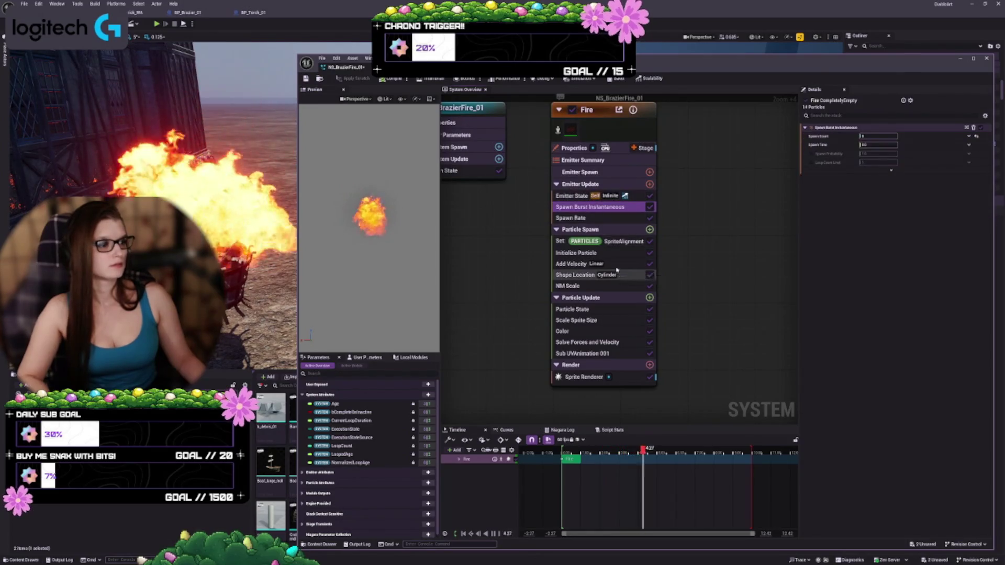
key(Delete)
Set the Fire emitter's Initialize Particle sprite size to 5 by 5
click(585, 208)
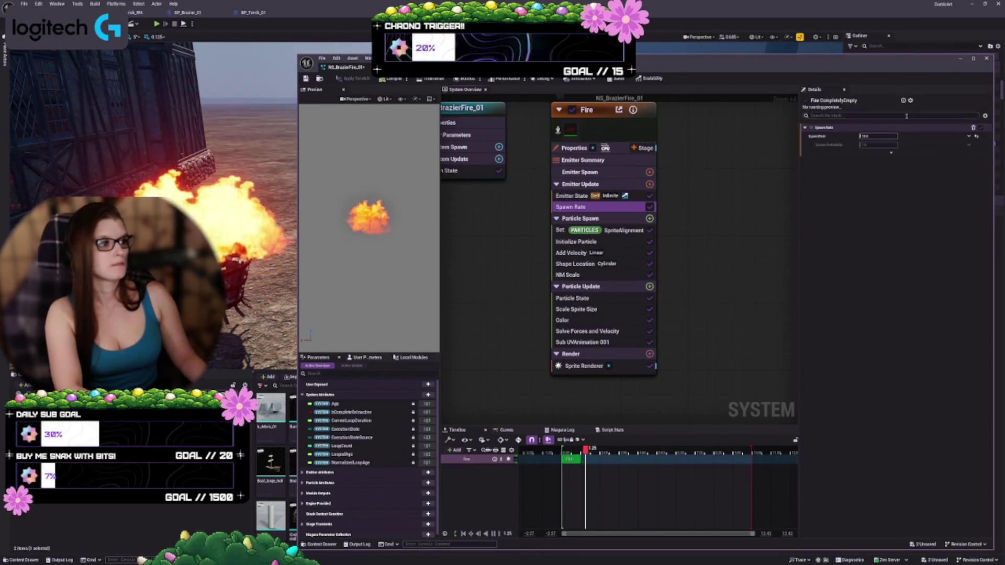
click(615, 230)
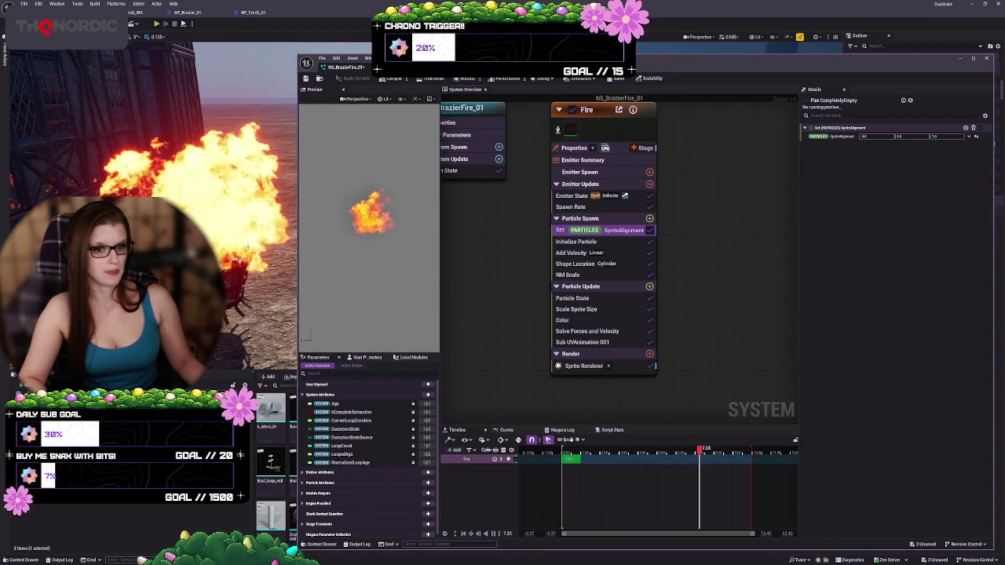
click(639, 241)
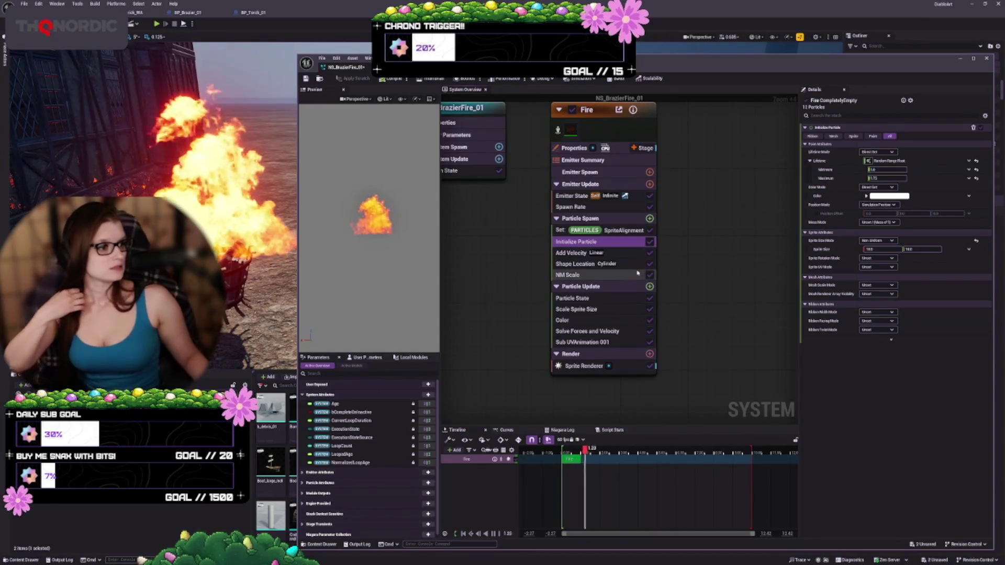
click(885, 249)
text(5)
key(Tab)
text(5)
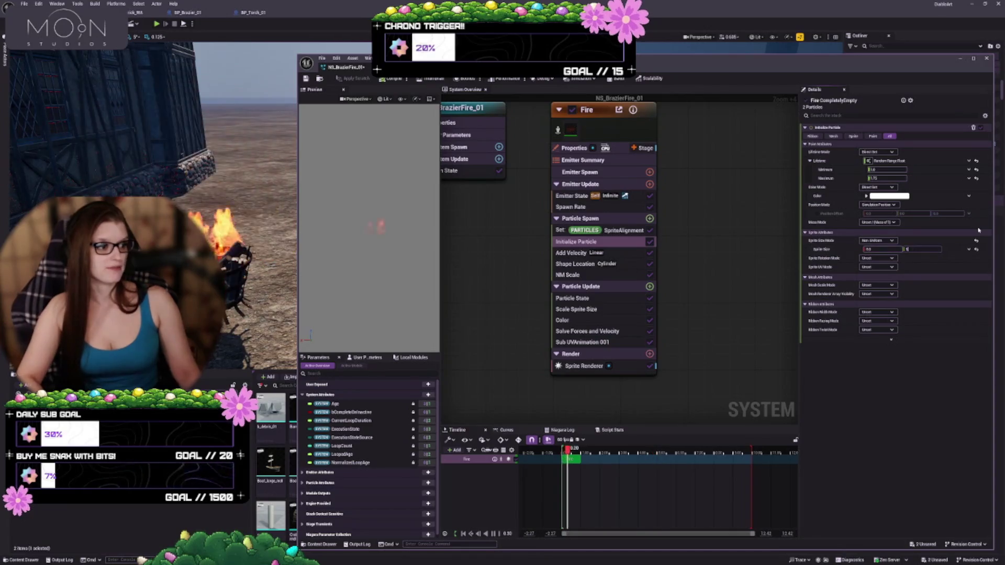
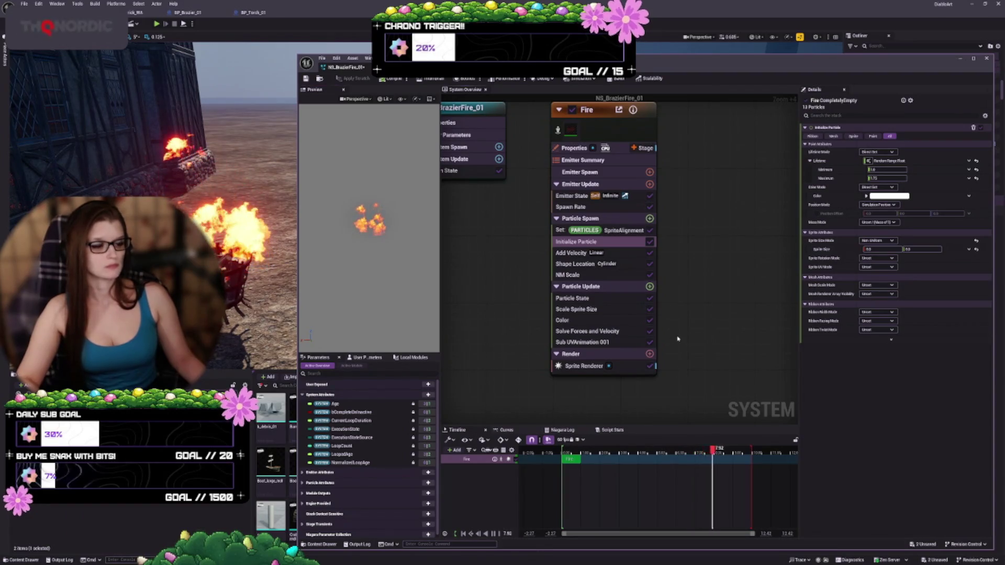
Switch the Fire emitter's Sprite Size Mode to Random Non-Uniform and commit a minimum size
drag(675, 362, 657, 338)
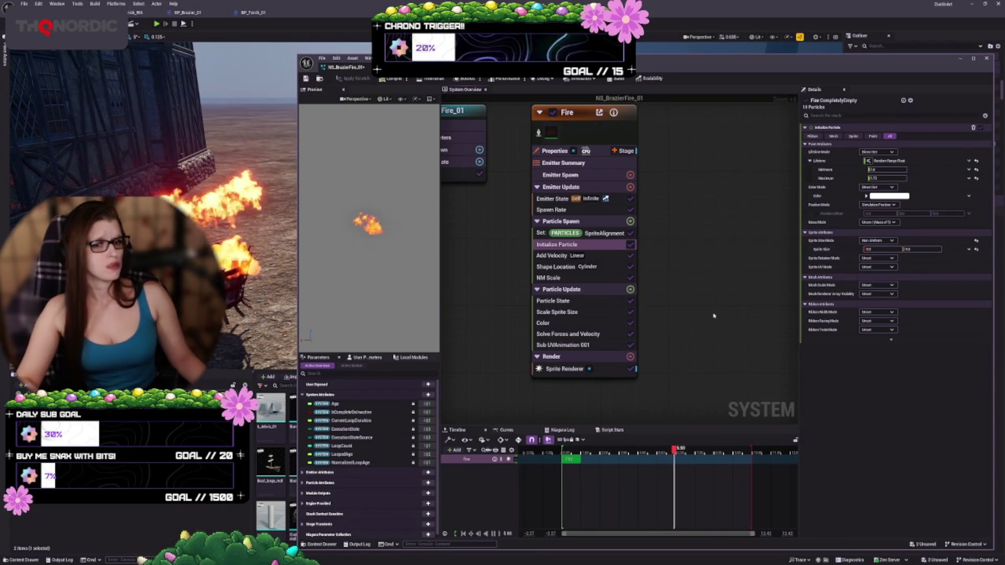
click(884, 241)
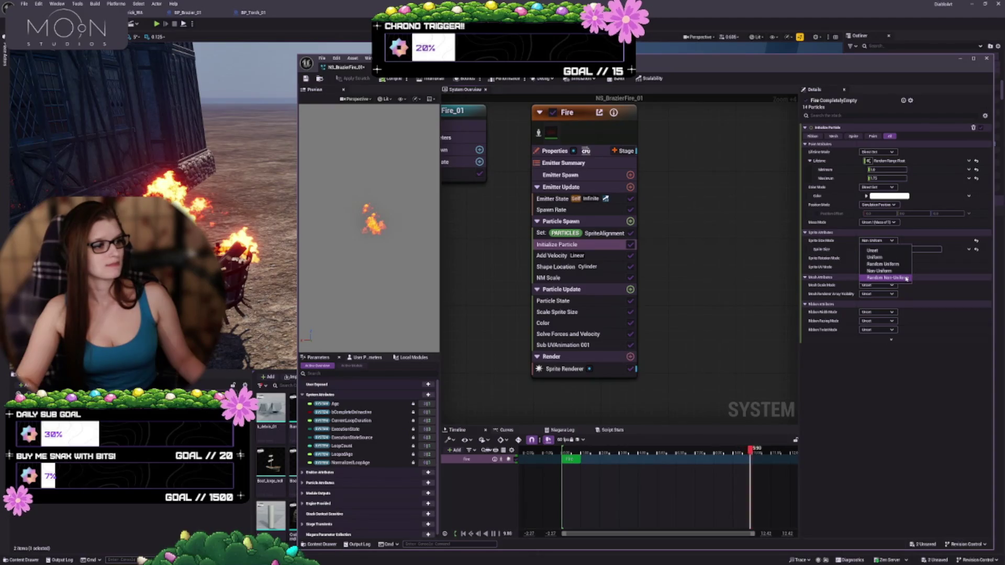
click(906, 279)
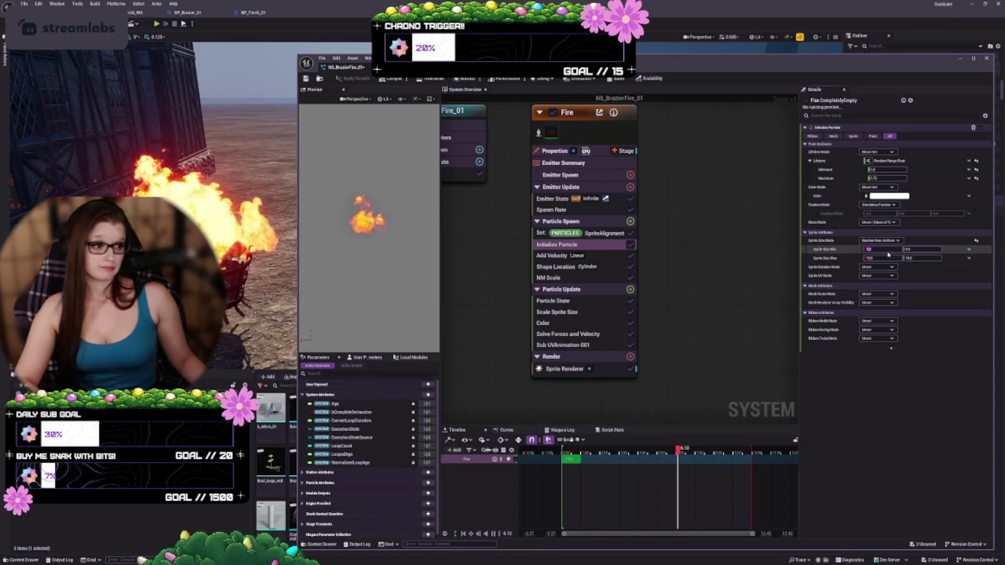
key(Return)
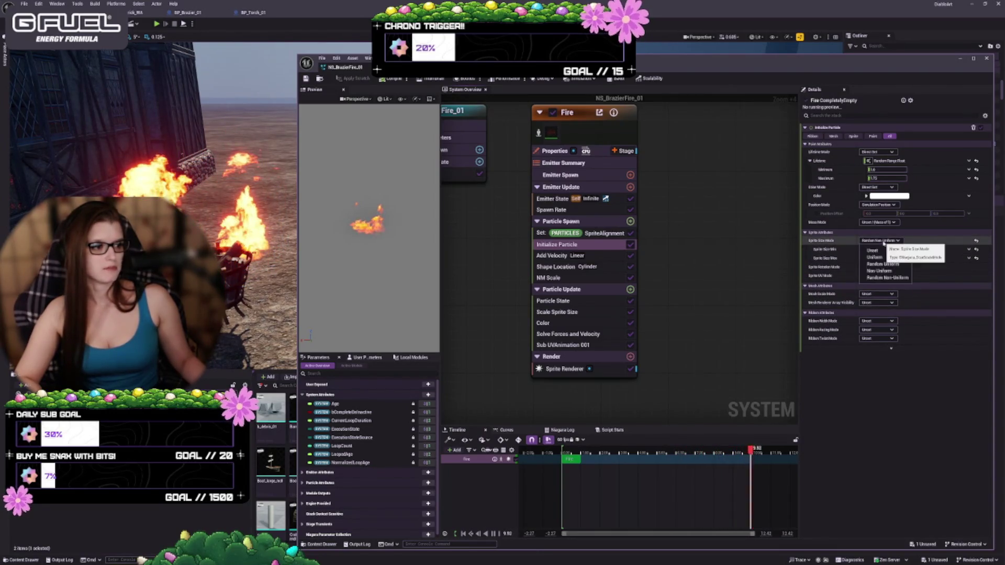
Return Sprite Size Mode to Non-Uniform and commit the fixed sprite size
click(881, 240)
click(880, 271)
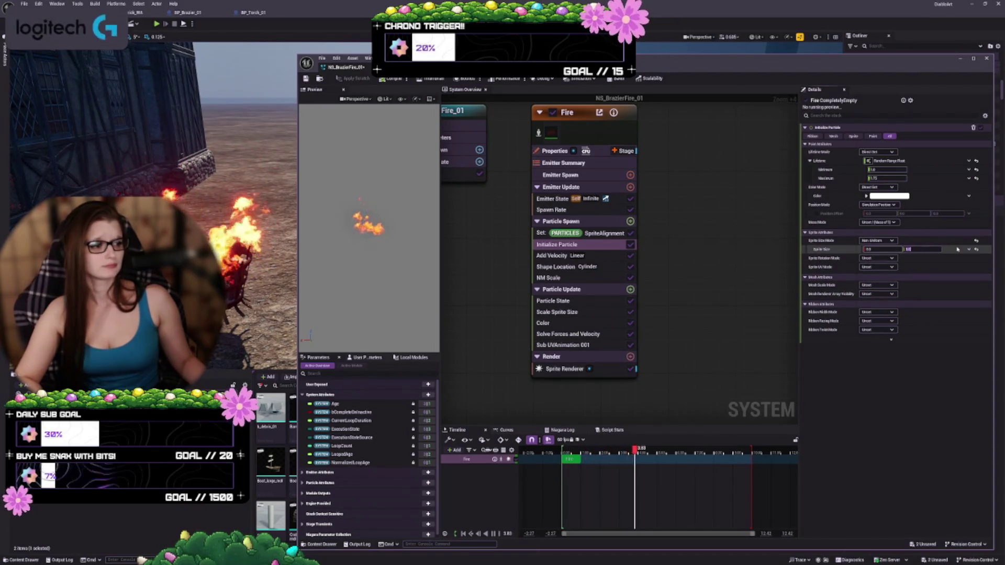
key(Return)
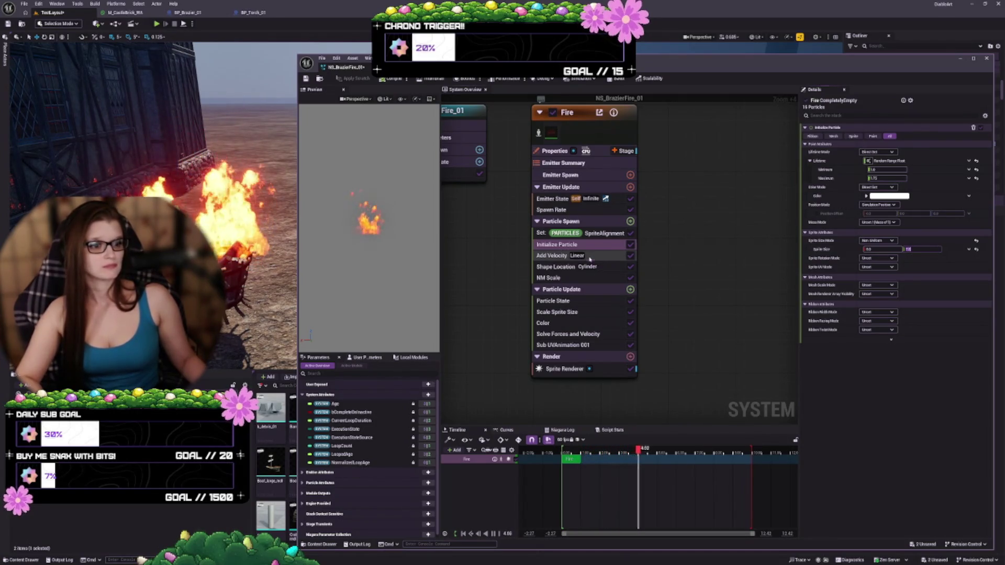
Narrow Add Velocity's random Minimum/Maximum range, setting Maximum X velocity to 50
click(590, 256)
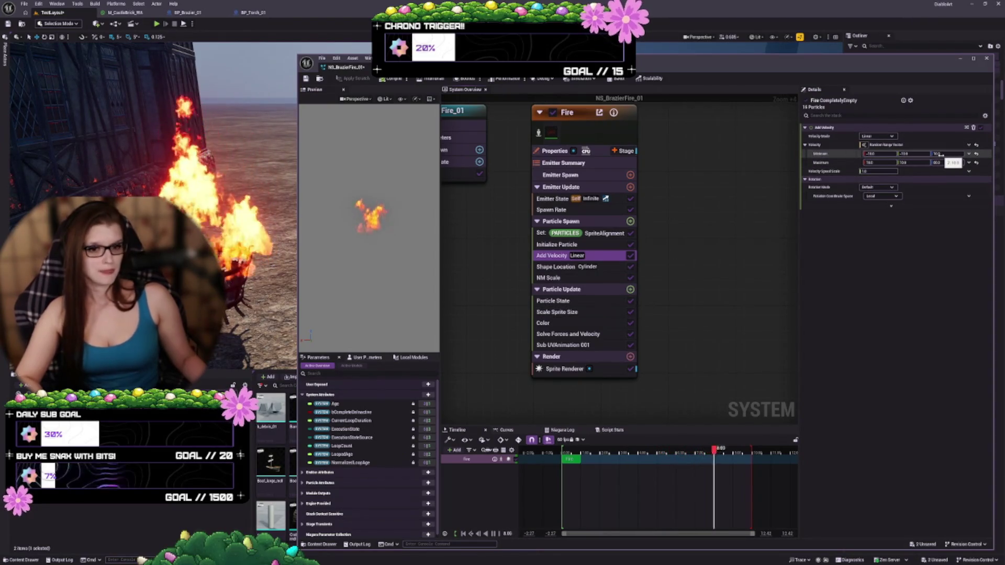
drag(940, 154, 884, 151)
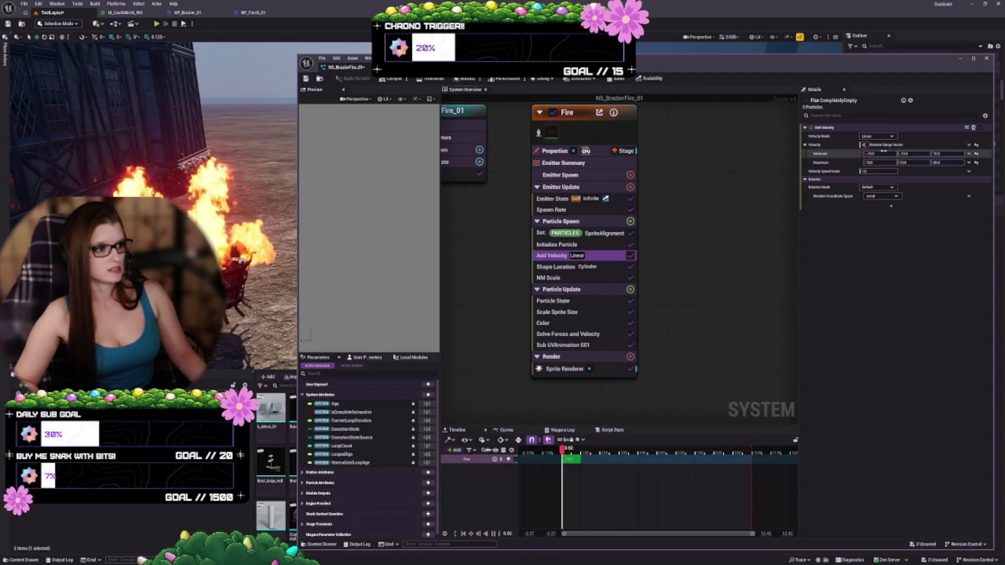
click(884, 151)
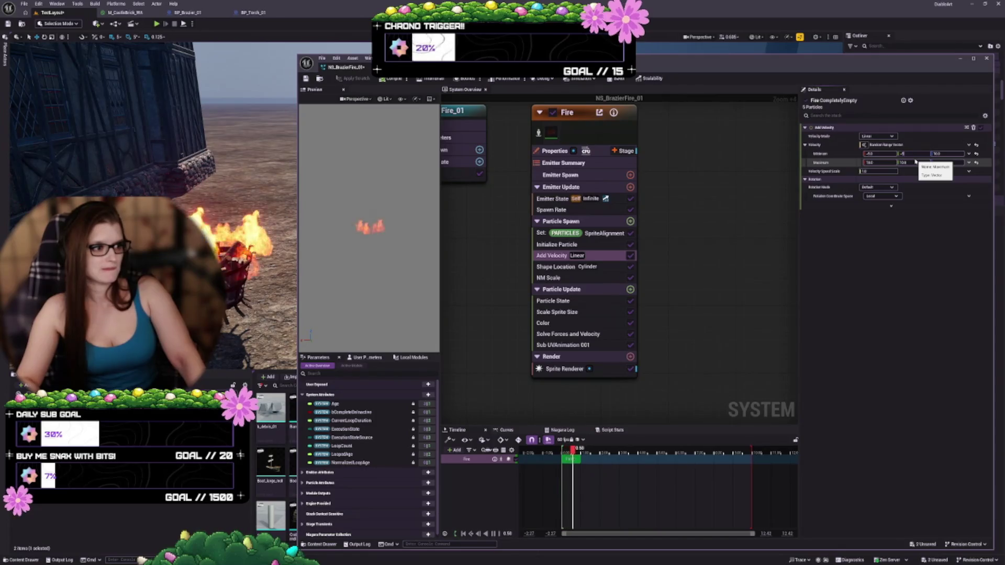
key(Tab)
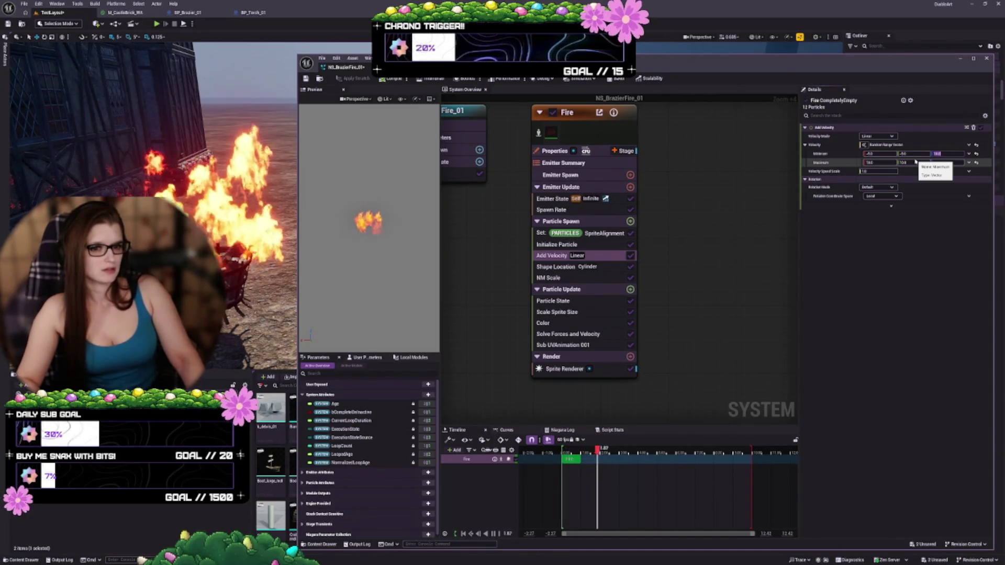
text(50)
key(Tab)
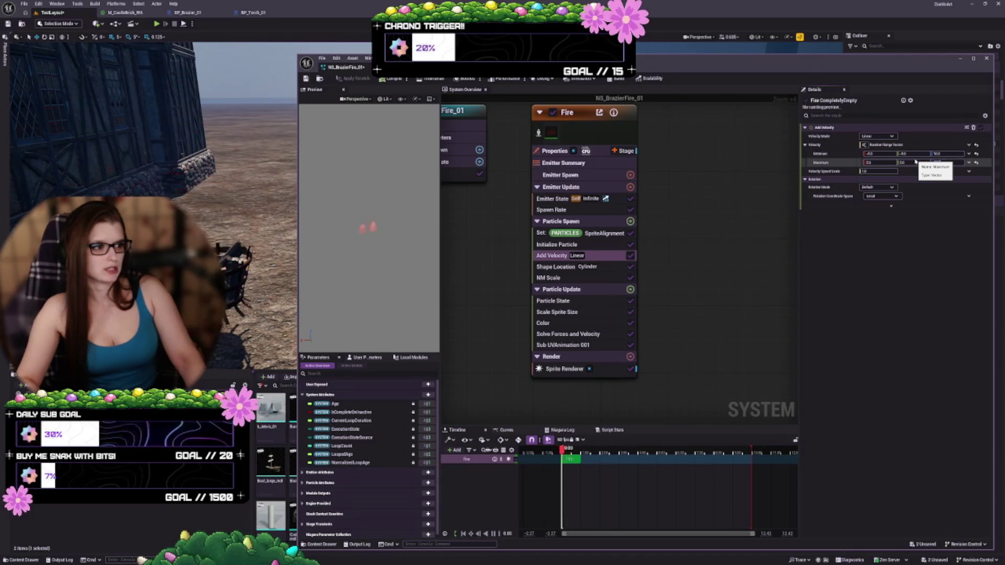
key(Tab)
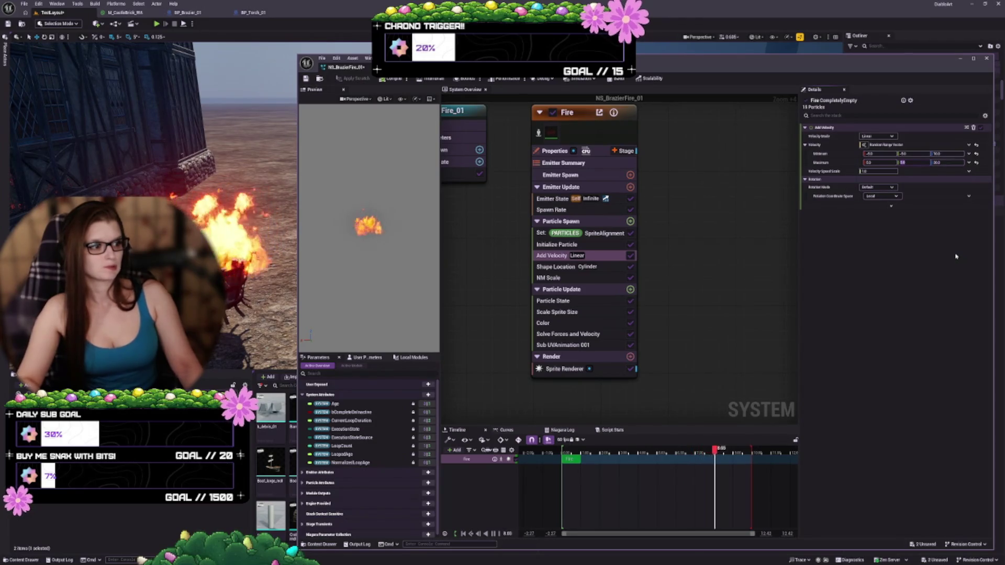
key(shift+Tab)
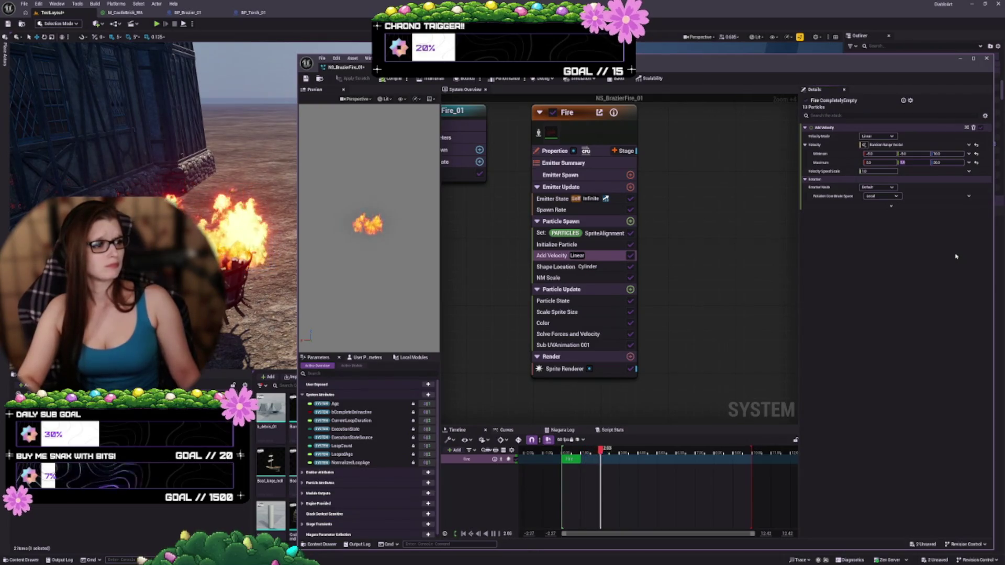
Set the Shape Location Cylinder Radius to 10
click(550, 268)
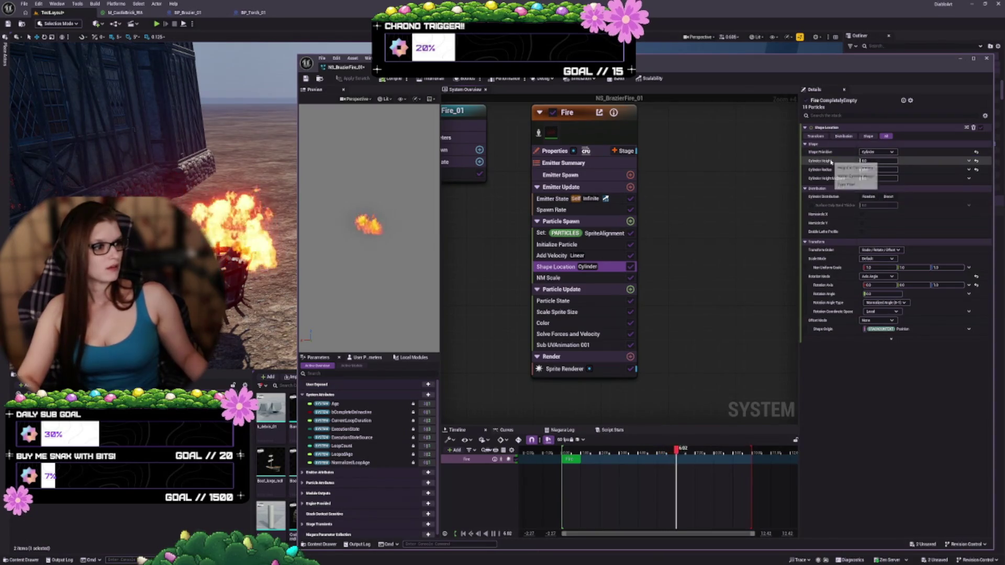
click(879, 169)
text(10)
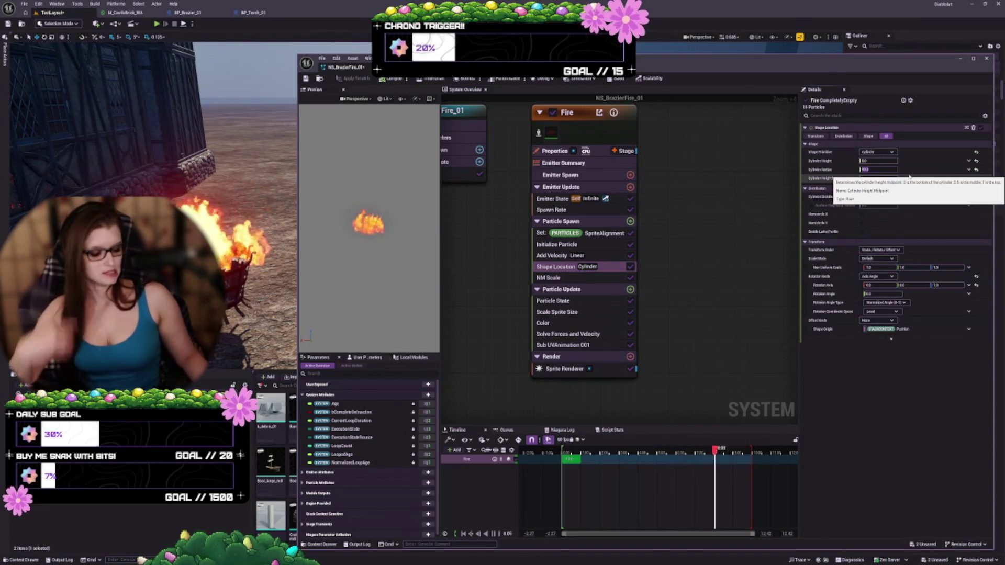
key(Return)
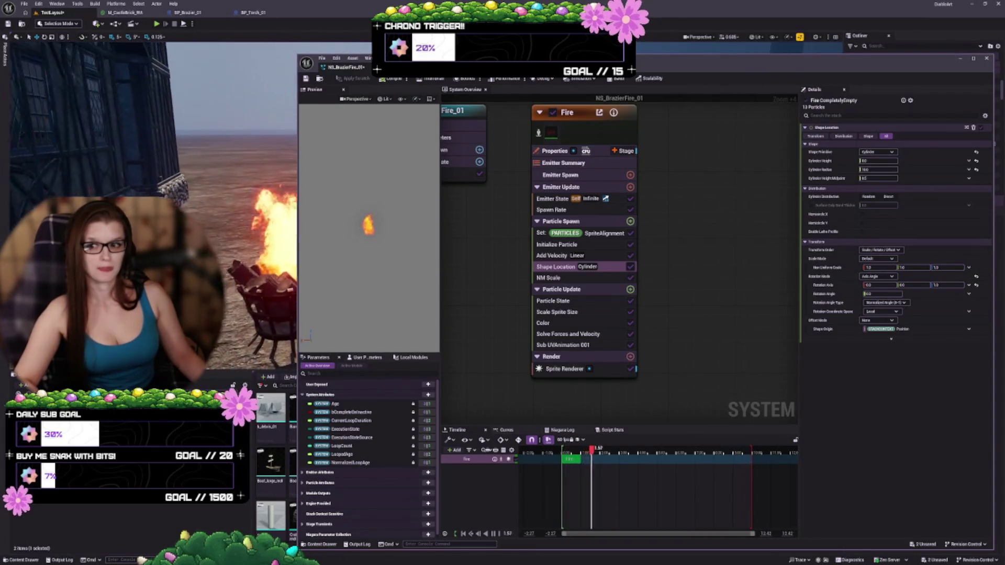
Check the brazier fire in BP_Brazier_01, then return to the TestLayout level and widen the Niagara editor
click(187, 12)
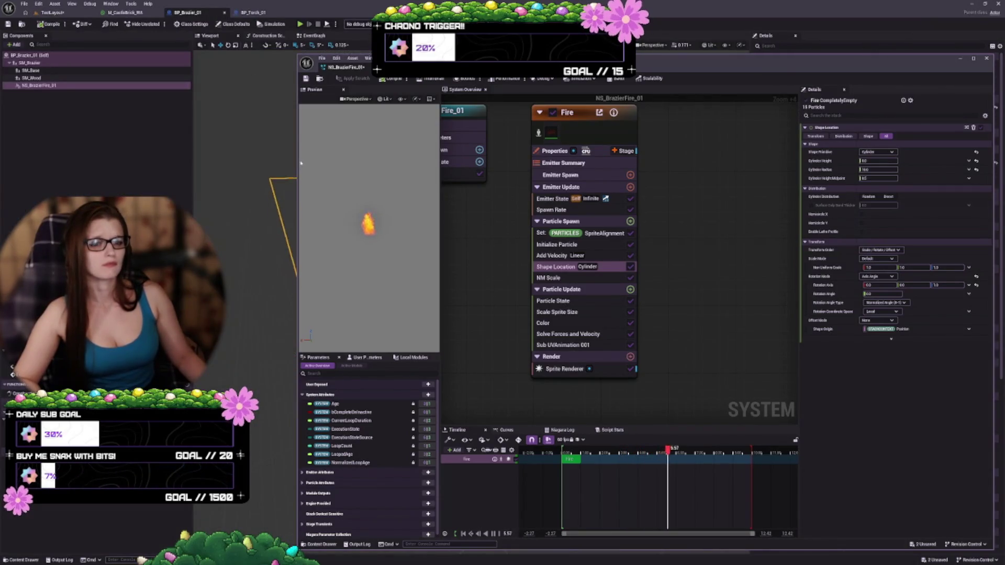
drag(296, 158, 492, 159)
mouse_move(413, 332)
mouse_down()
mouse_move(366, 320)
mouse_move(388, 298)
mouse_move(335, 325)
mouse_move(341, 265)
mouse_move(351, 335)
mouse_move(340, 262)
mouse_up()
click(62, 13)
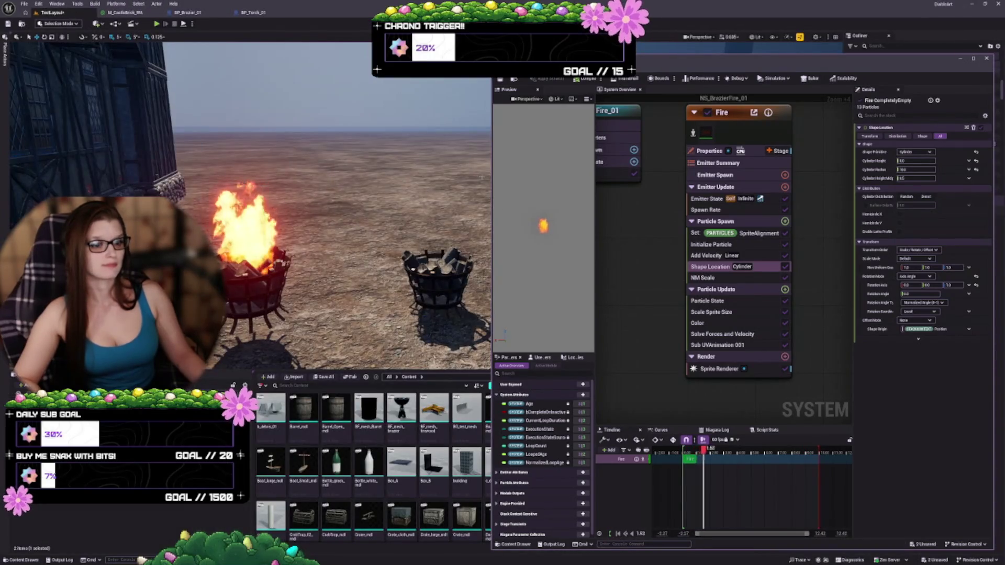
drag(494, 184, 324, 185)
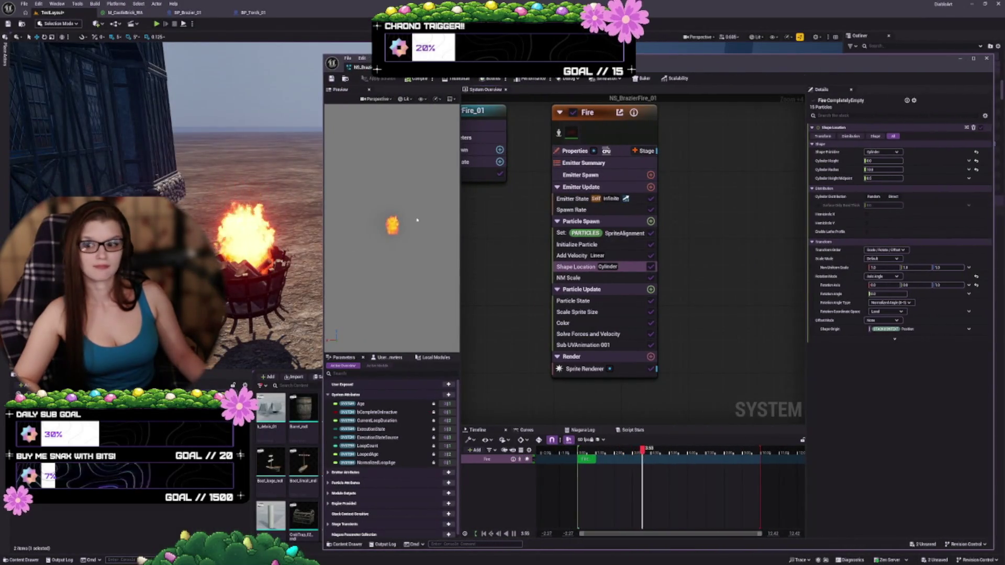
Start entering a new Cylinder Radius of 1, then view the BP_Torch_01 blueprint
click(881, 169)
text(1)
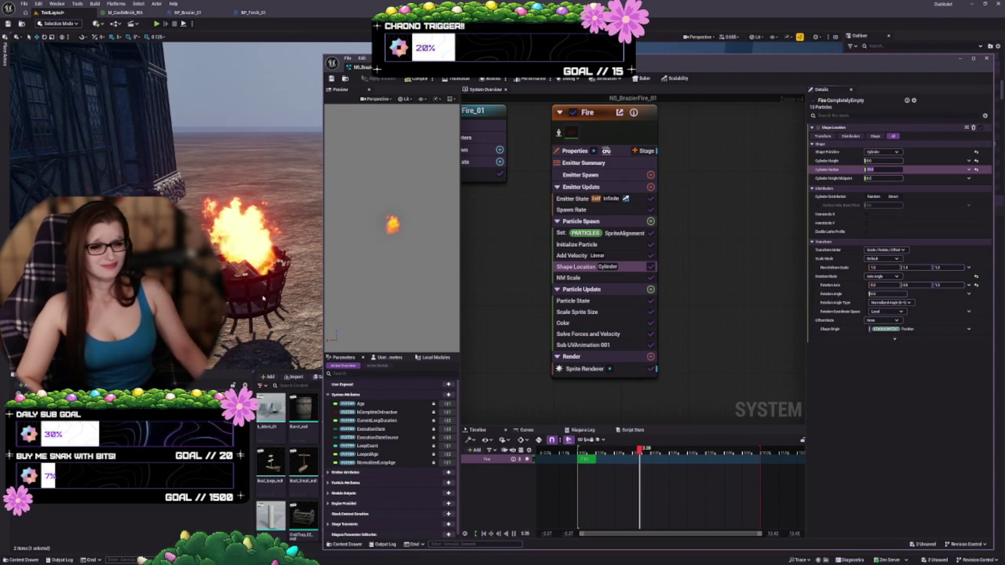
click(253, 12)
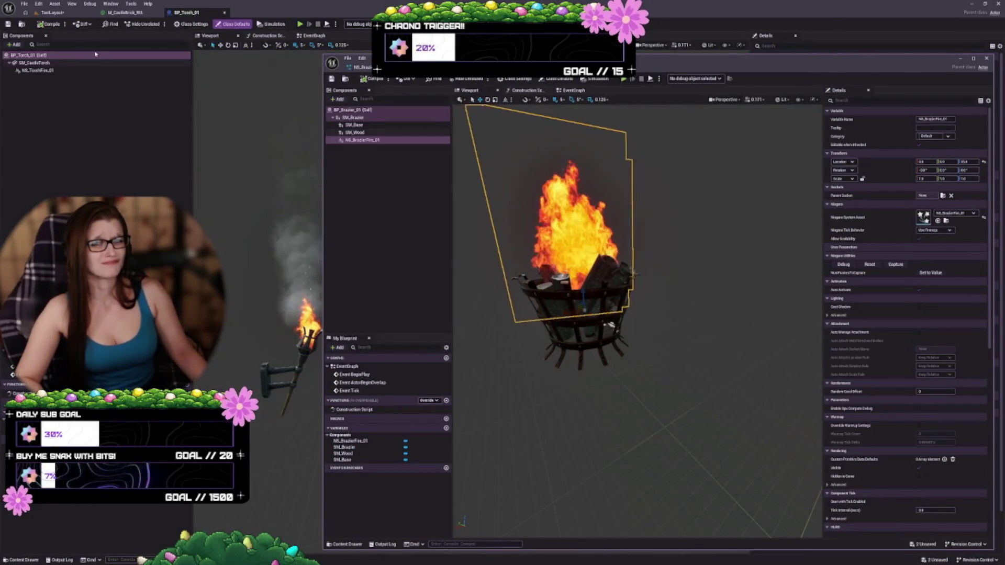
Return to the TestLayout level, orbit around the brazier fire, and shrink the blueprint editor to compare
click(53, 12)
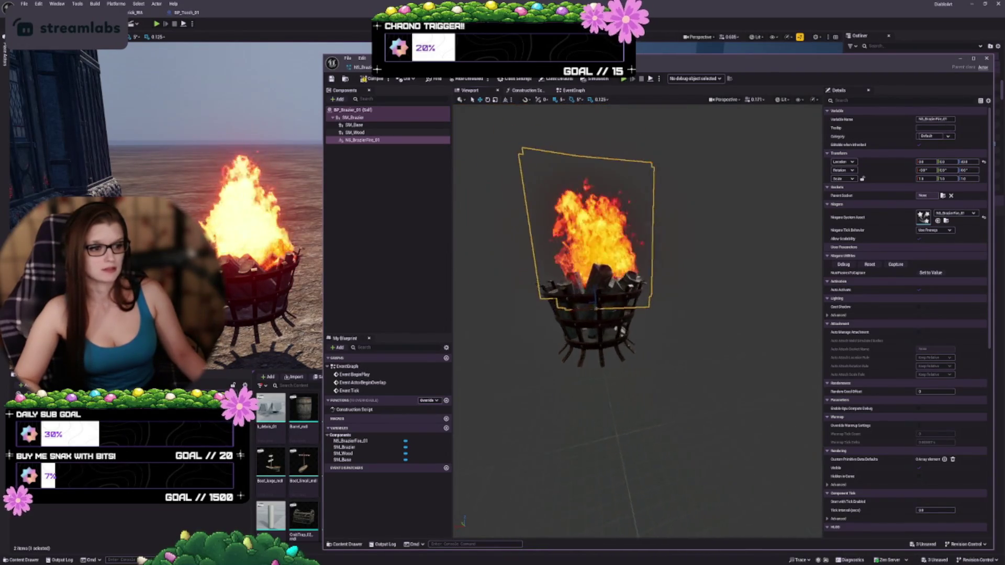
drag(628, 367, 659, 361)
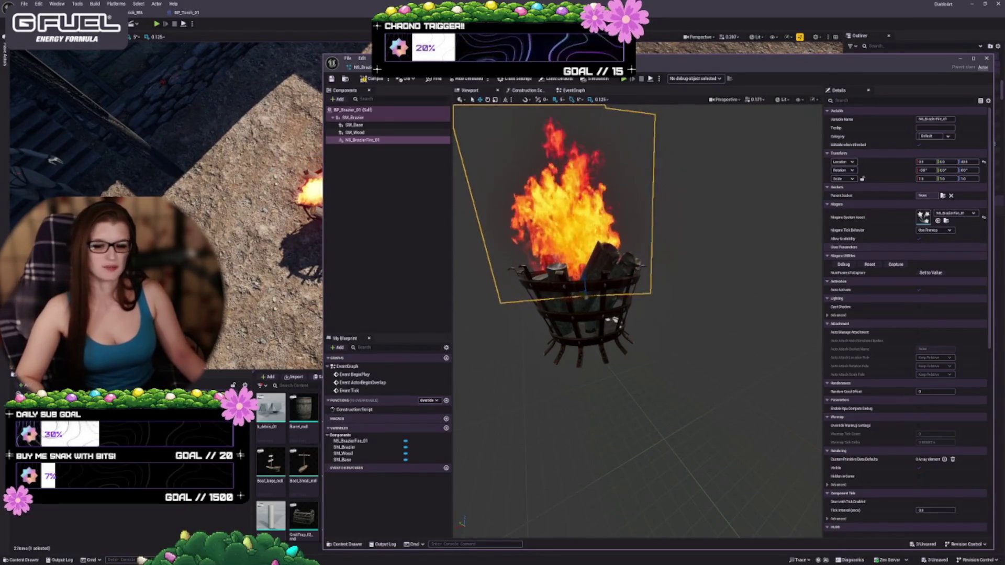
drag(324, 189, 413, 189)
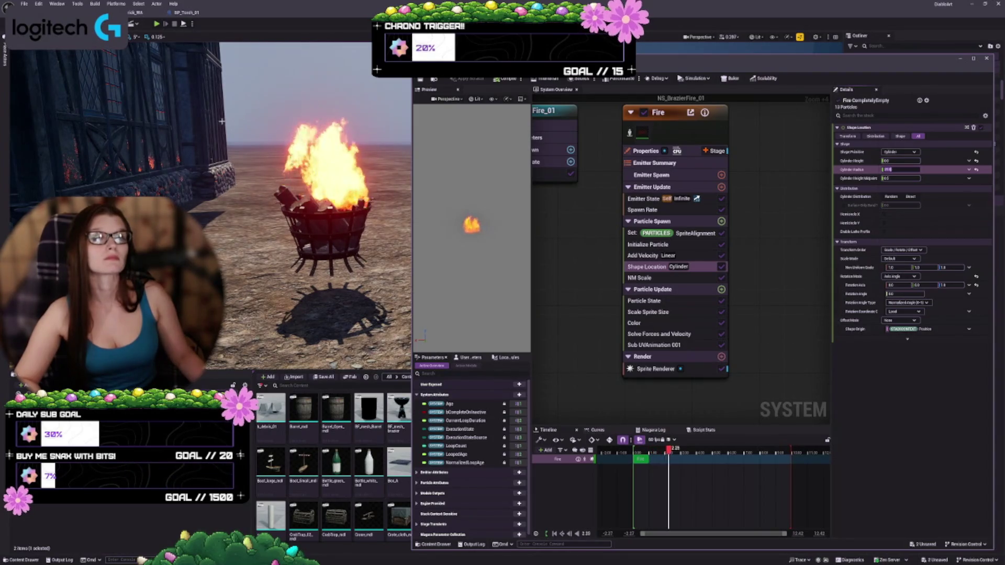
Reposition the level camera above the brazier and apply the pending scratch module changes
mouse_move(305, 228)
mouse_down()
mouse_move(256, 199)
mouse_move(214, 194)
mouse_move(252, 198)
mouse_move(223, 233)
mouse_move(310, 267)
mouse_up()
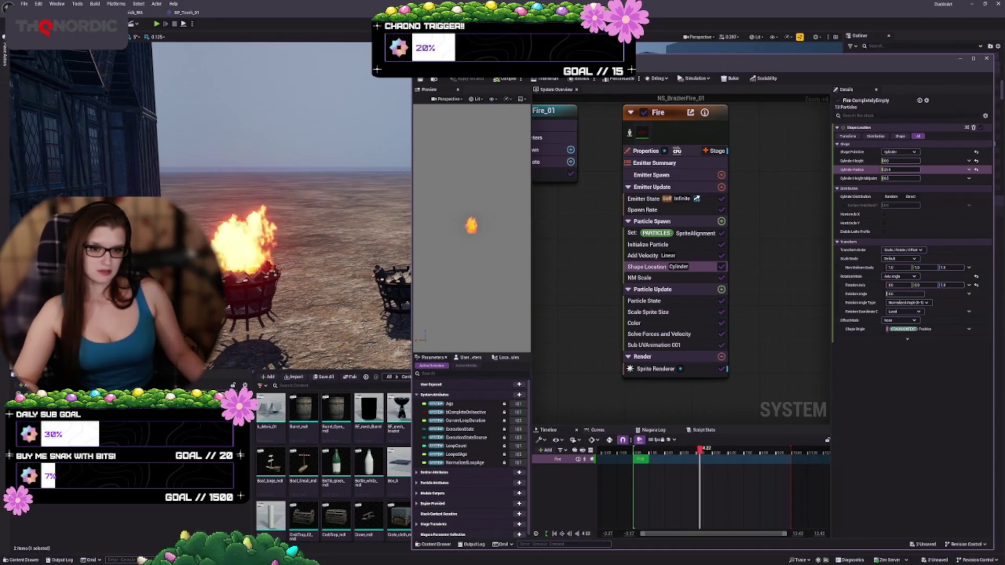
mouse_move(309, 267)
mouse_down()
mouse_move(312, 285)
mouse_move(296, 246)
mouse_move(287, 280)
mouse_move(273, 272)
mouse_up()
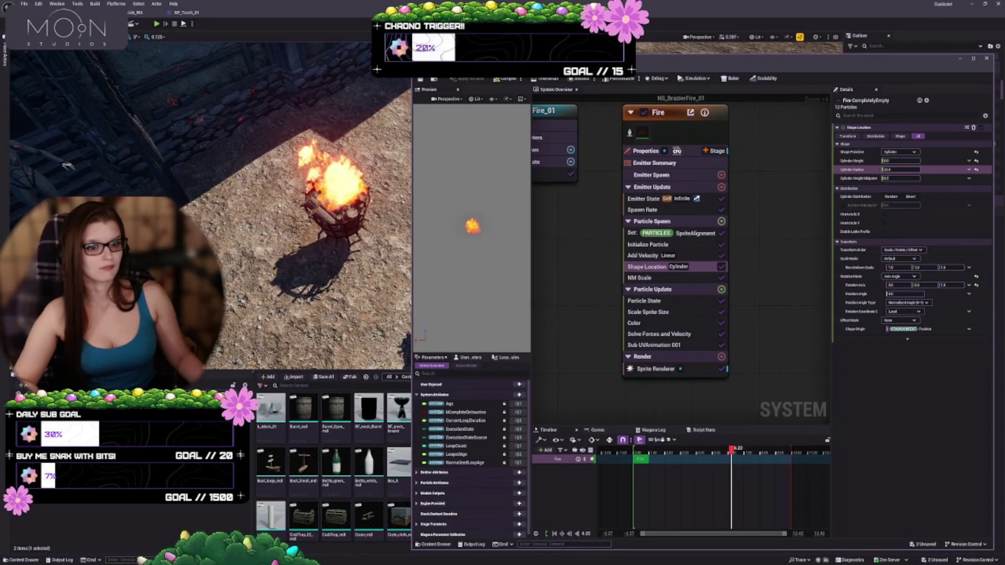
click(466, 81)
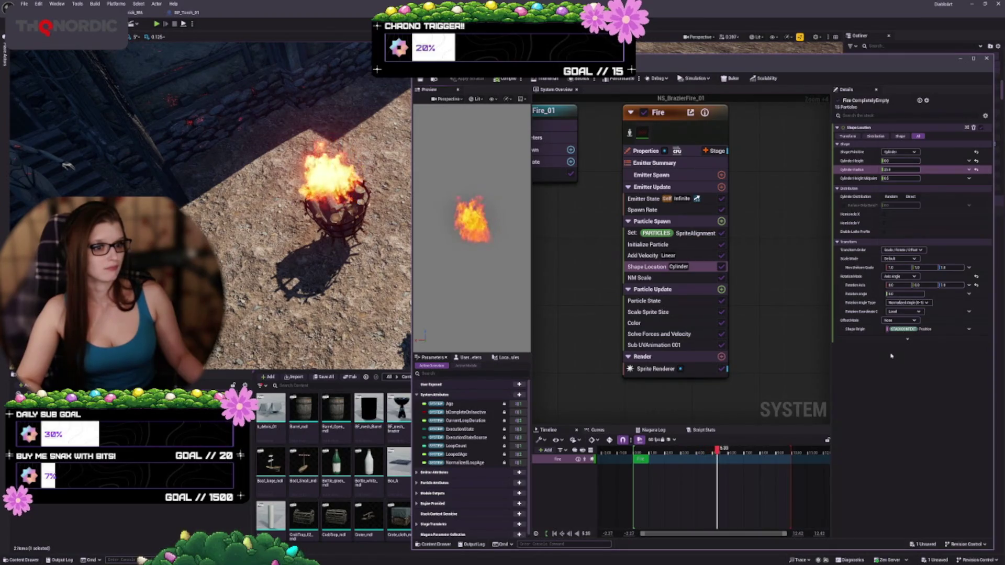
Box-select keys on the Scale Sprite Size curve, then bring up the Color module's curves
click(646, 278)
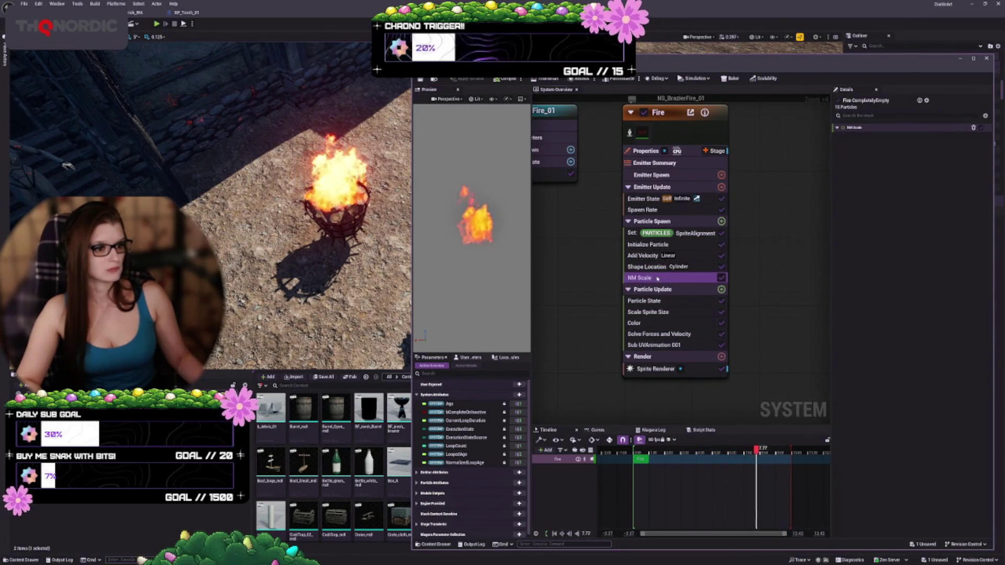
click(673, 302)
click(675, 312)
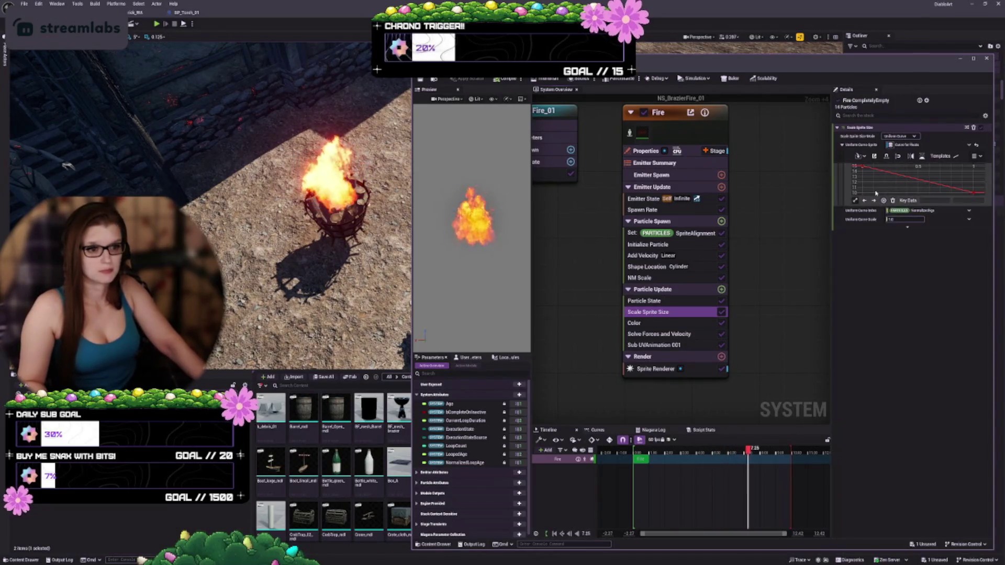
scroll(869, 175, down, 3)
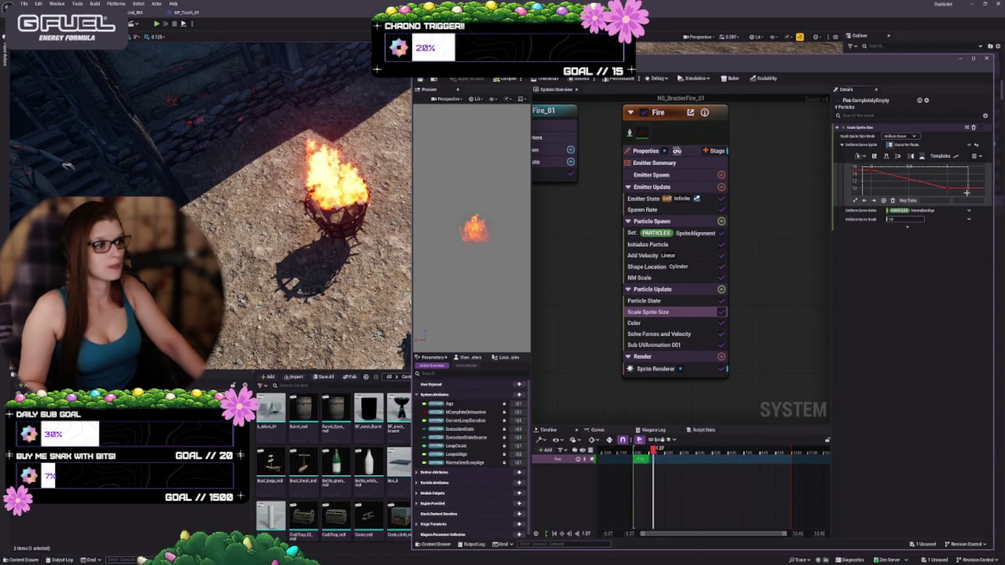
drag(857, 168, 925, 225)
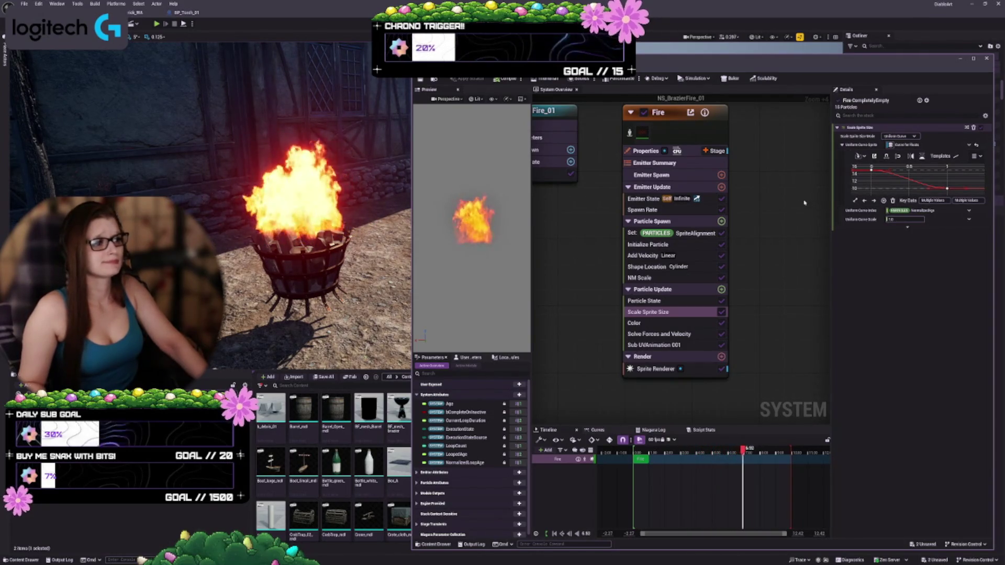
click(667, 324)
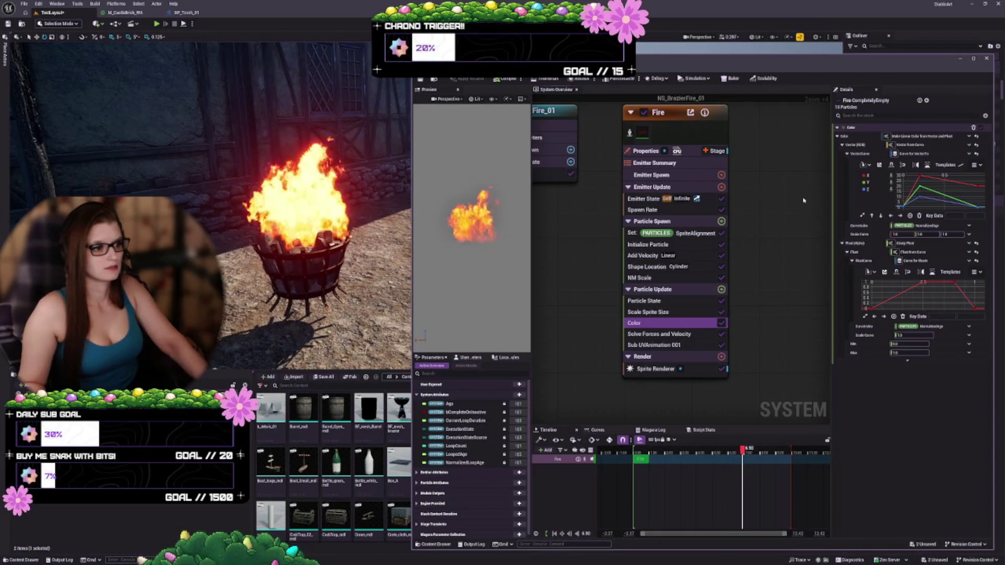
Select and reshape all Color curve keys, undo the interpolation change, then open Sub UVAnimation 001
scroll(898, 283, down, 2)
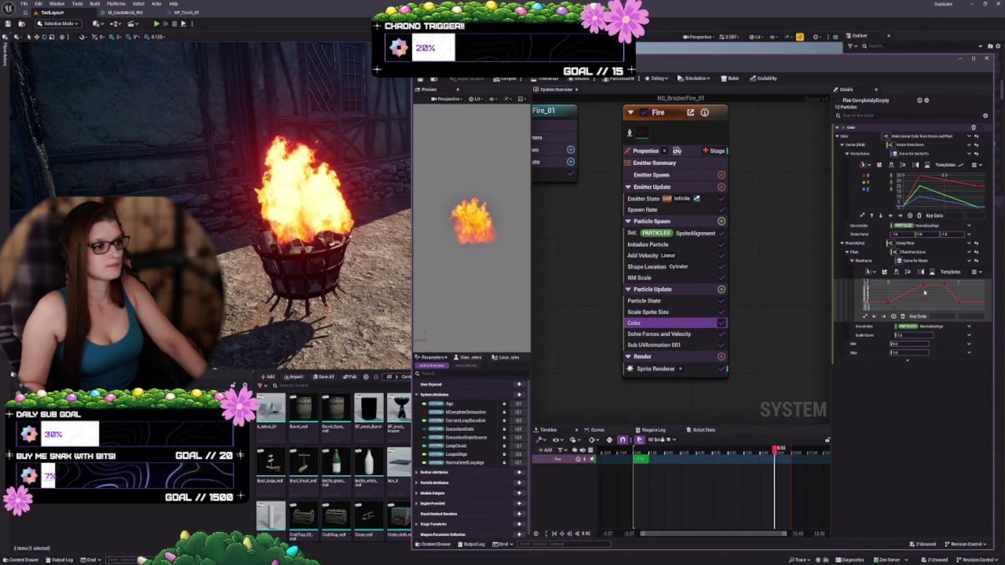
click(957, 302)
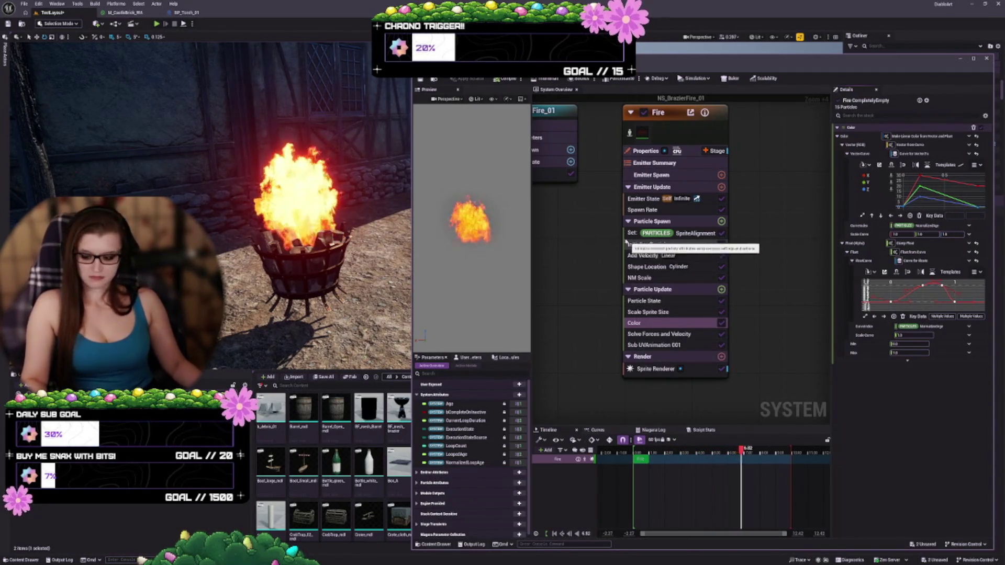
scroll(898, 180, up, 2)
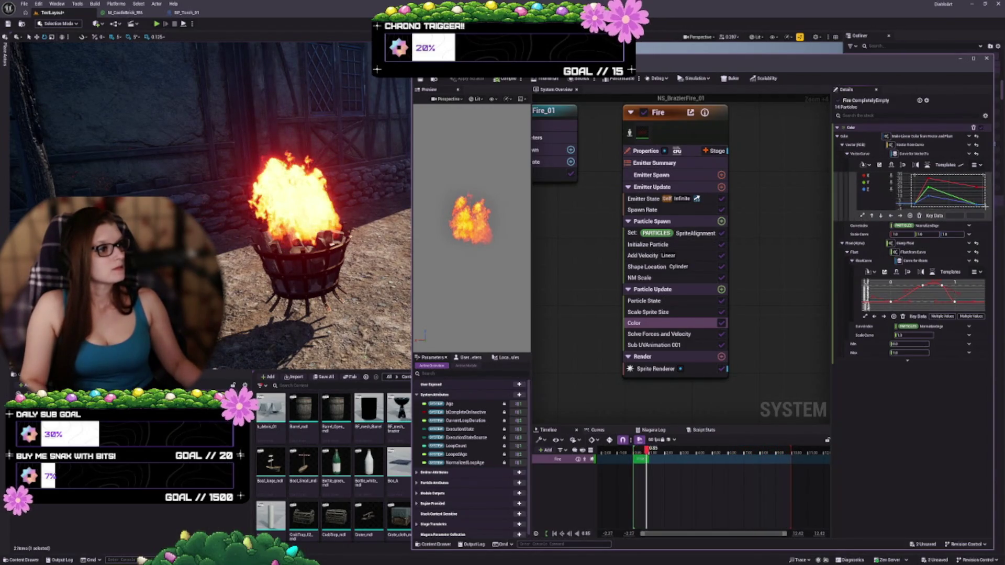
drag(983, 207, 976, 203)
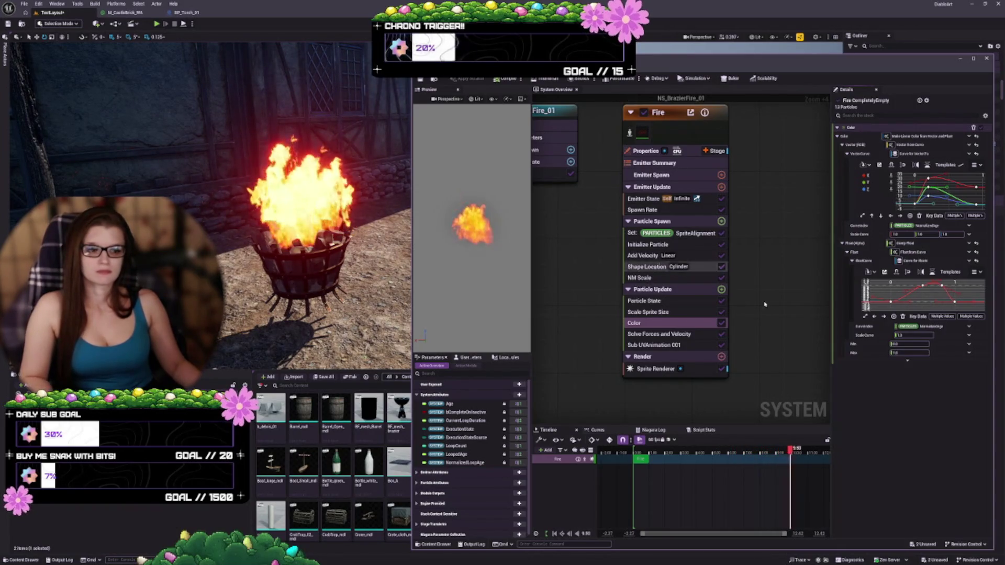
key(ctrl+z)
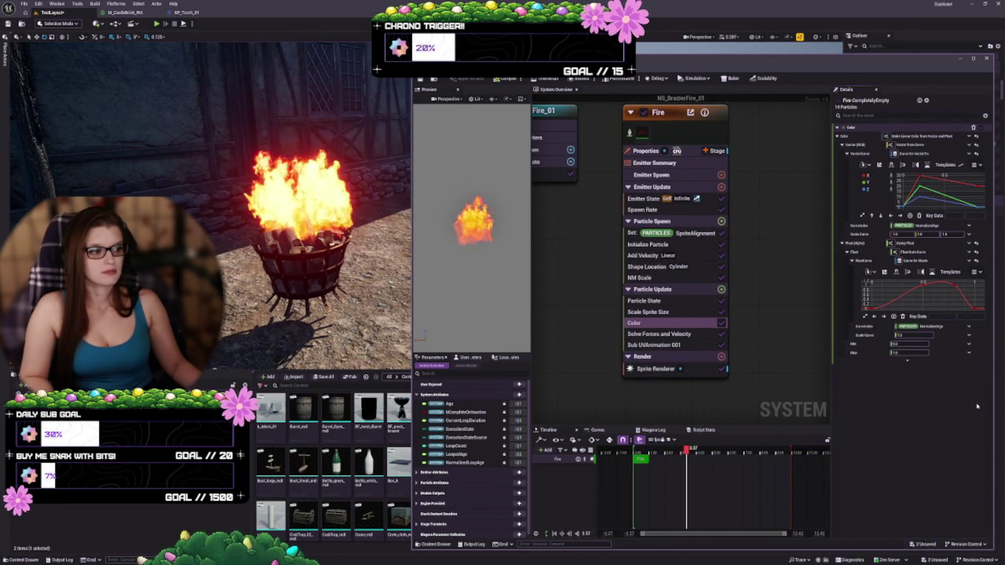
click(666, 346)
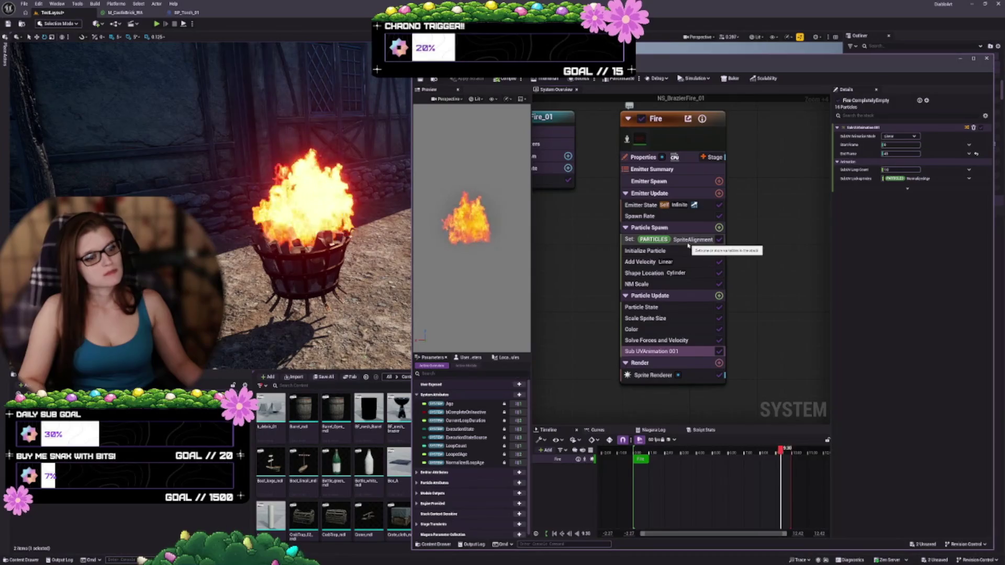
Step through Emitter Summary, Emitter Update, Initialize Particle and Sub UVAnimation 001, ending on Sprite Renderer
click(654, 169)
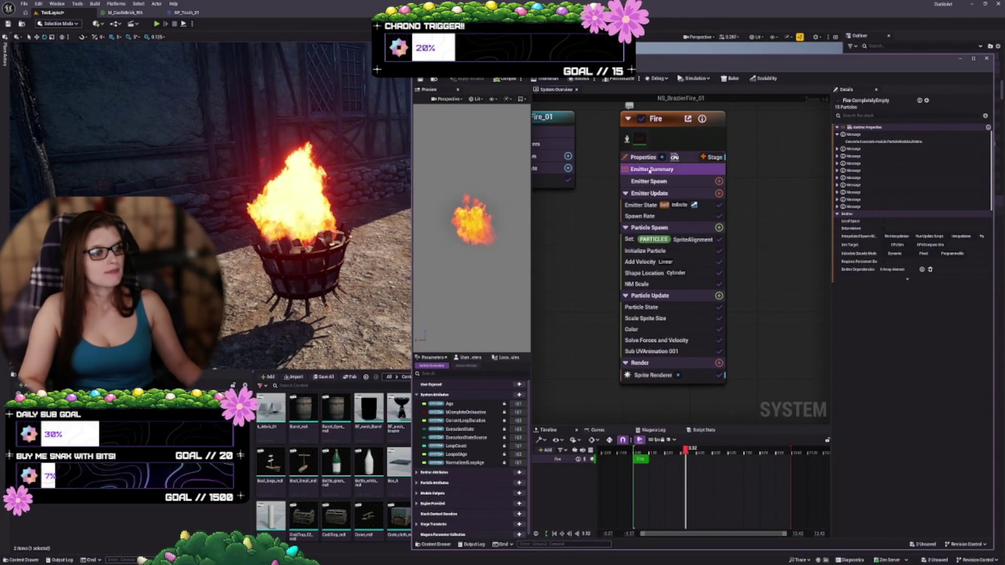
click(647, 193)
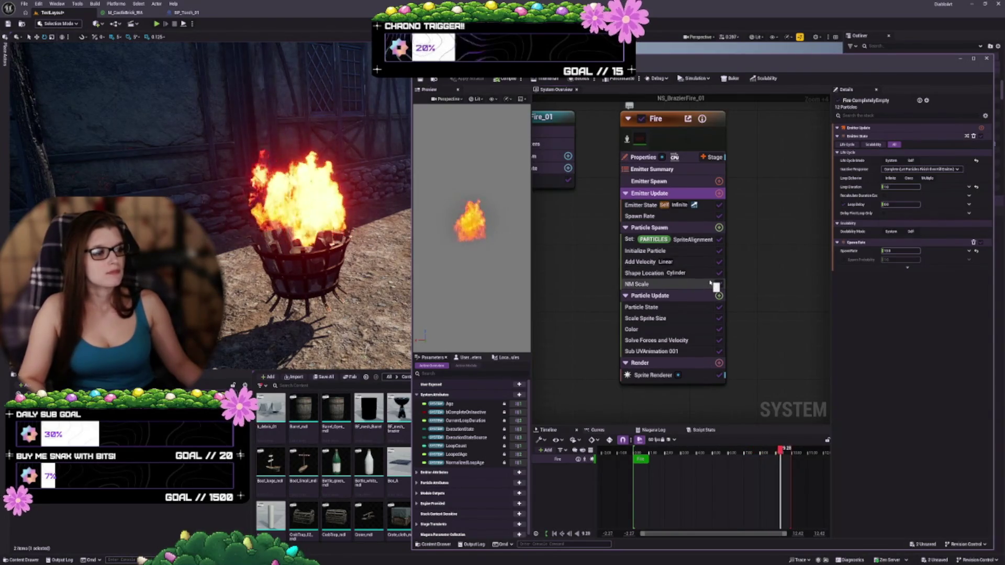
click(688, 254)
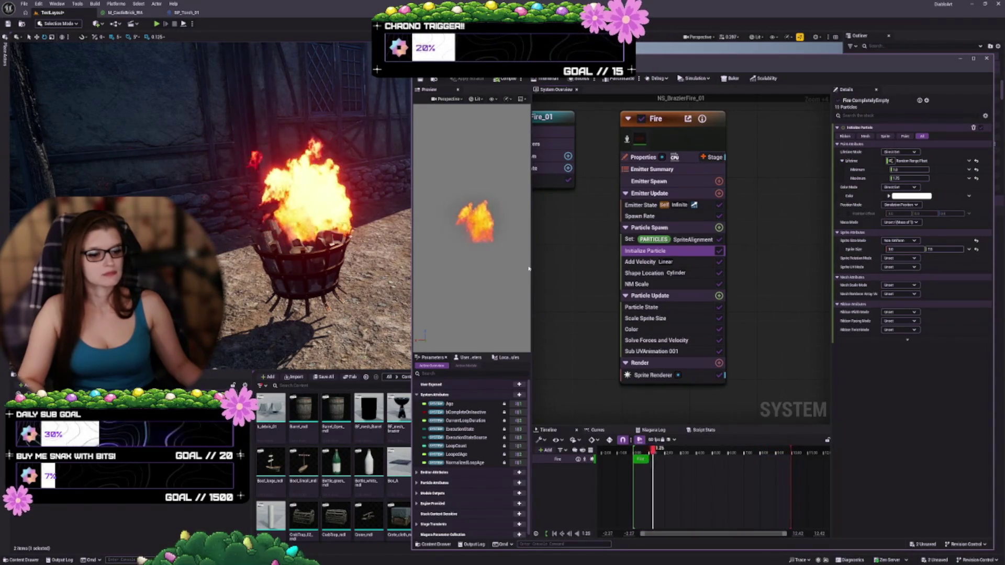
click(678, 352)
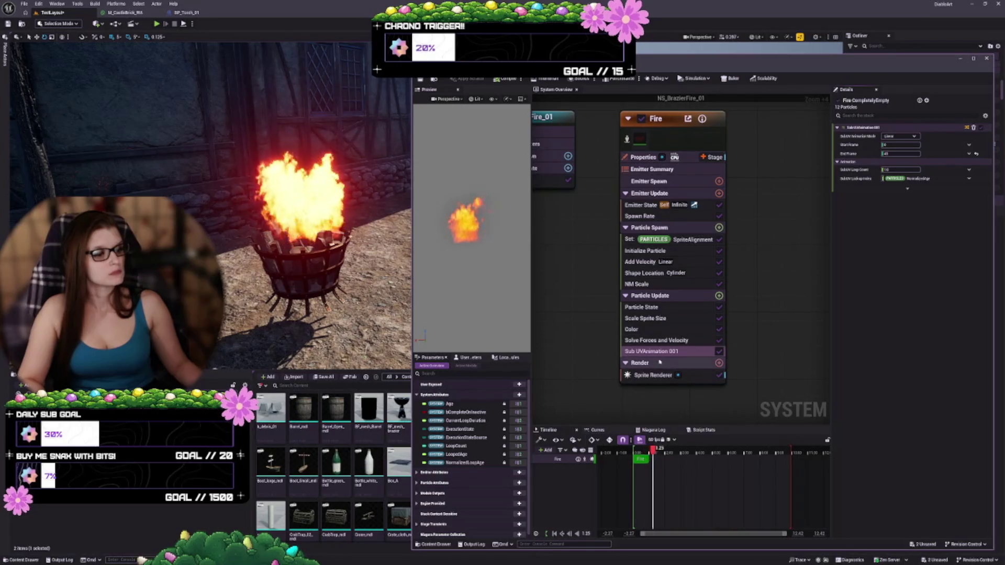
click(656, 376)
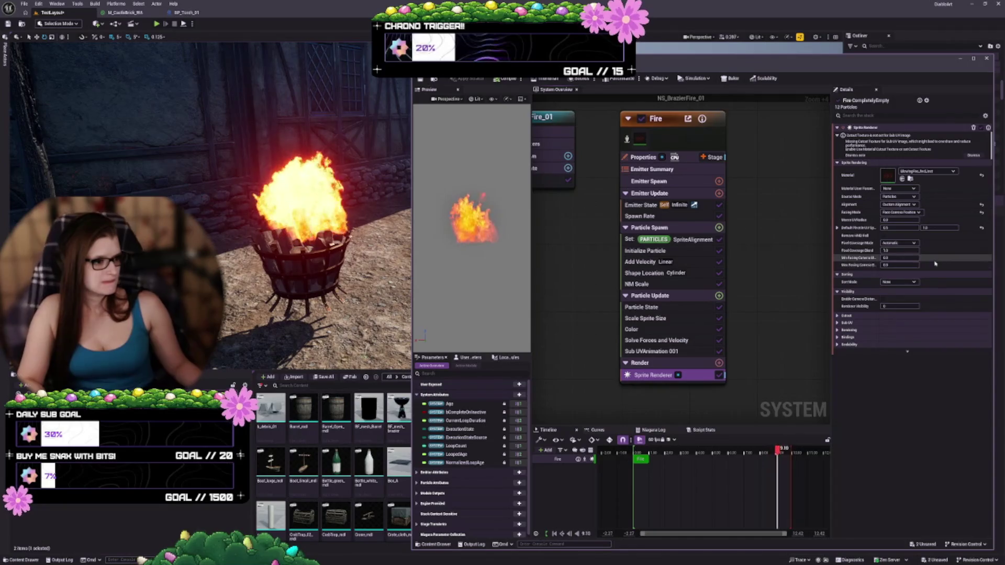
Expand the Sub UV and Rendering categories, then browse to and open the fire material instance
click(837, 323)
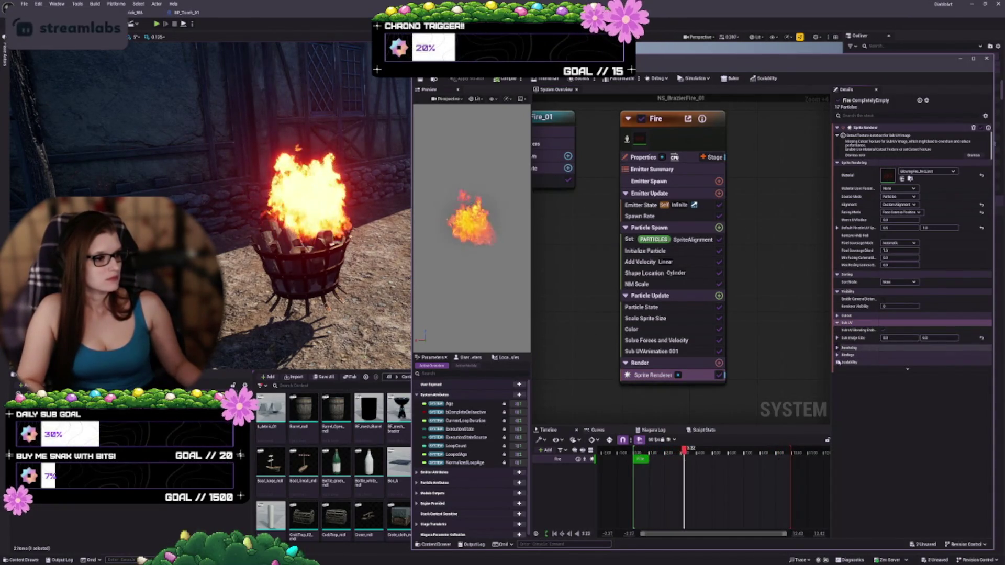
click(838, 348)
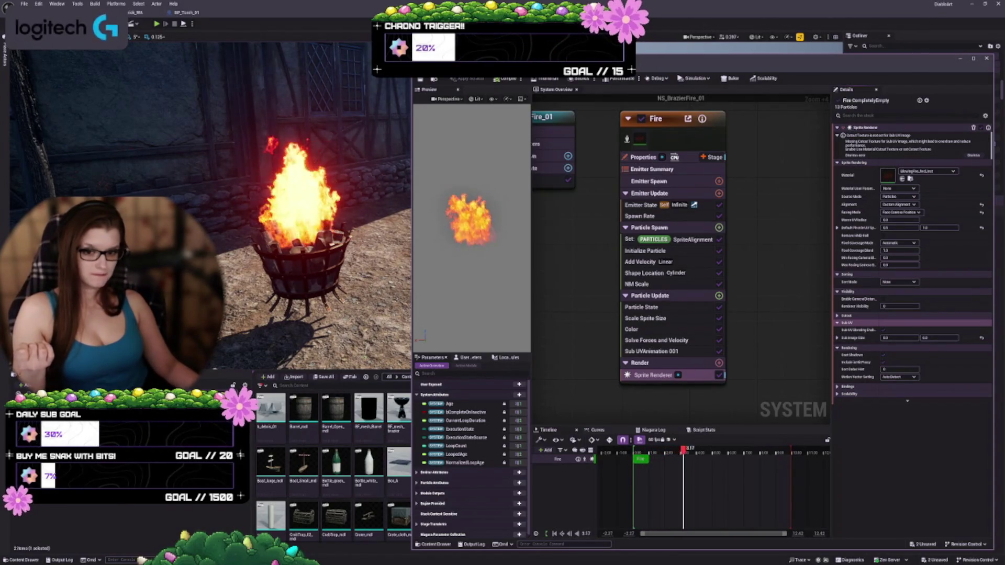
click(910, 179)
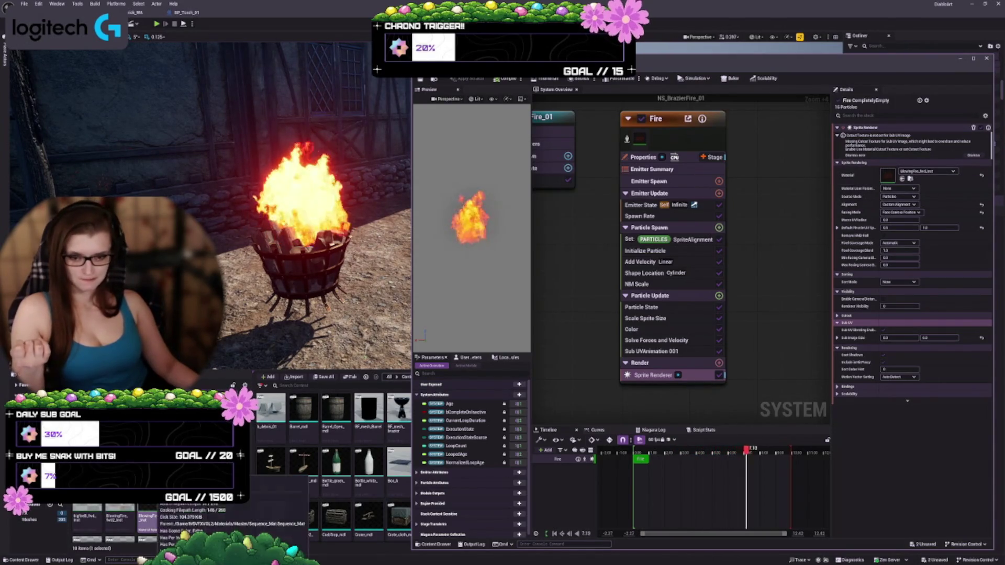
double_click(156, 506)
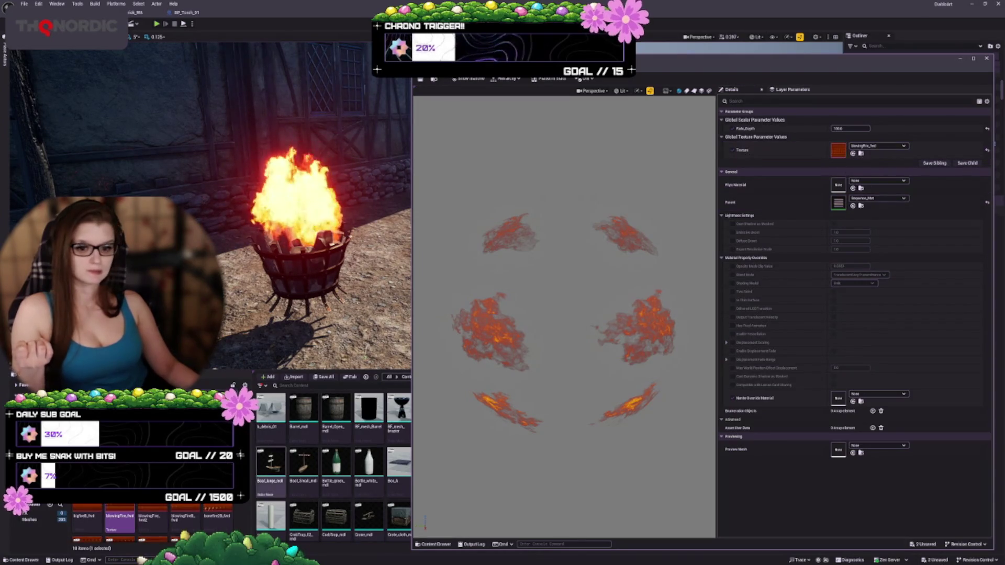
Inspect the blowingFire_fxd flipbook texture, close it, and switch back to the BP_Brazier_01 Blueprint
mouse_move(129, 516)
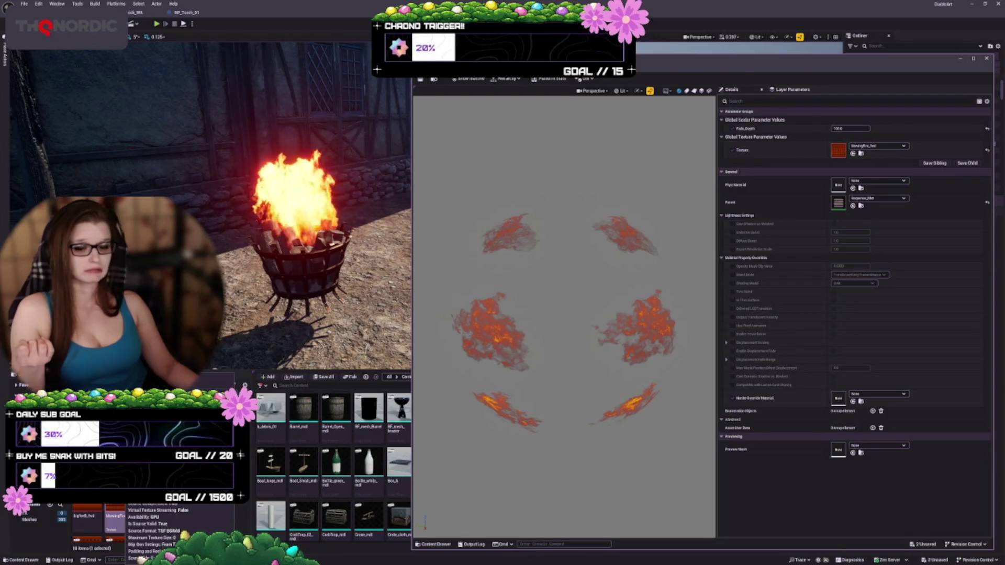
double_click(120, 516)
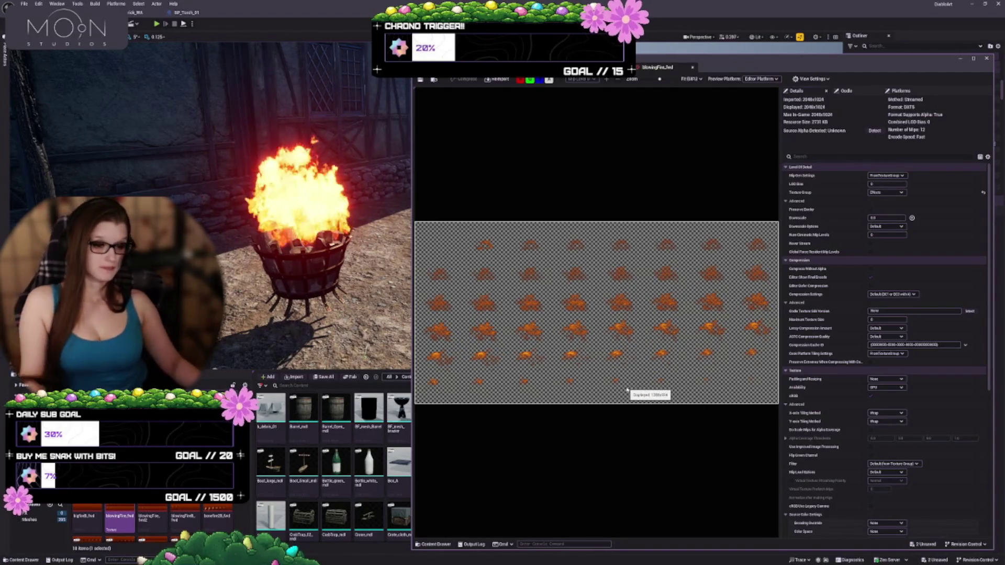
click(692, 67)
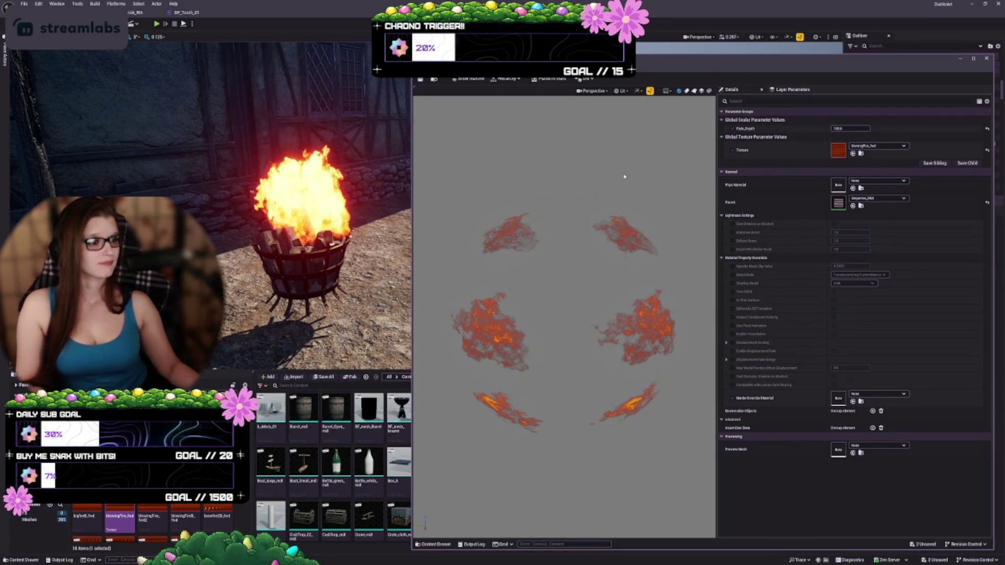
scroll(602, 216, down, 2)
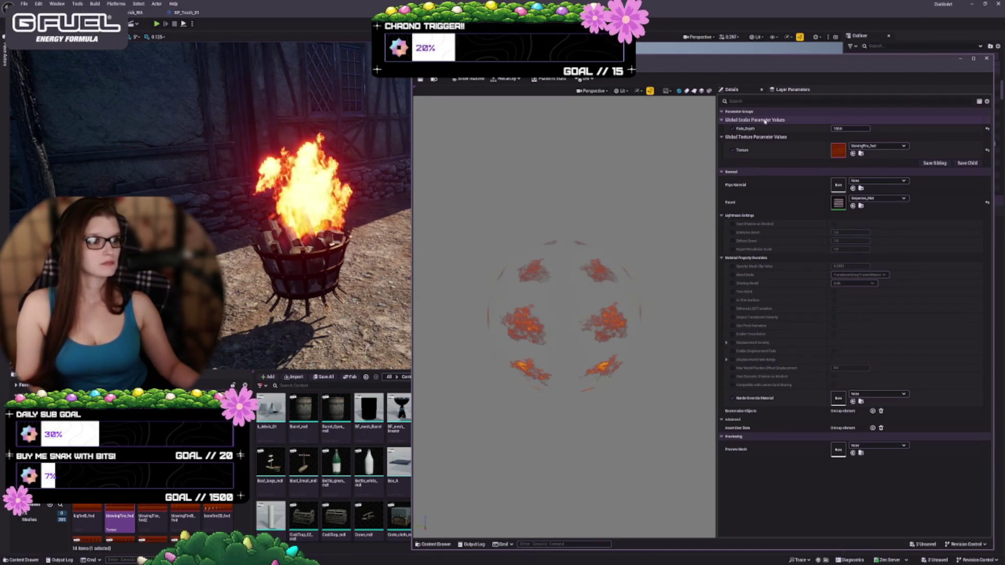
key(ctrl+Tab)
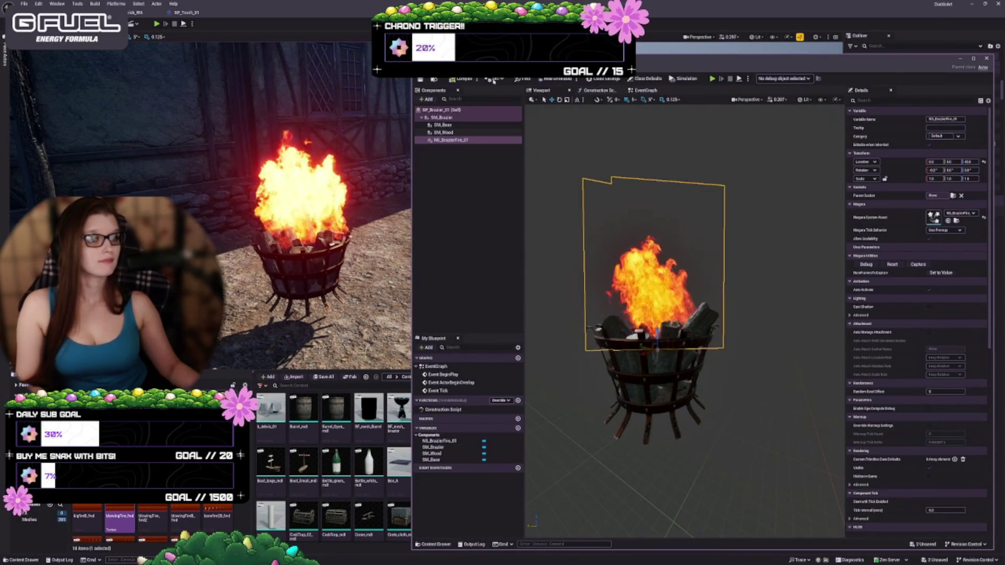
key(ctrl+Tab)
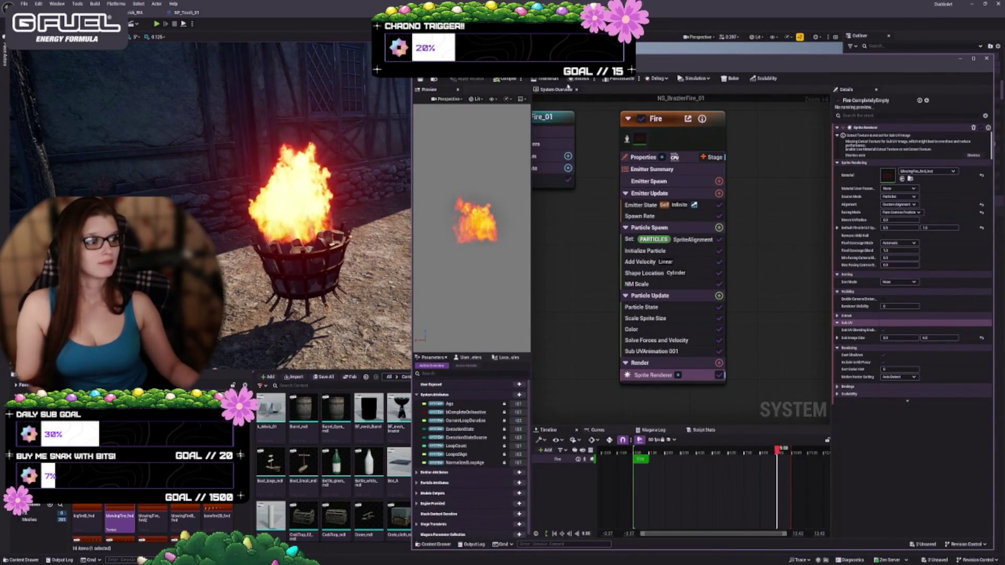
key(ctrl+Tab)
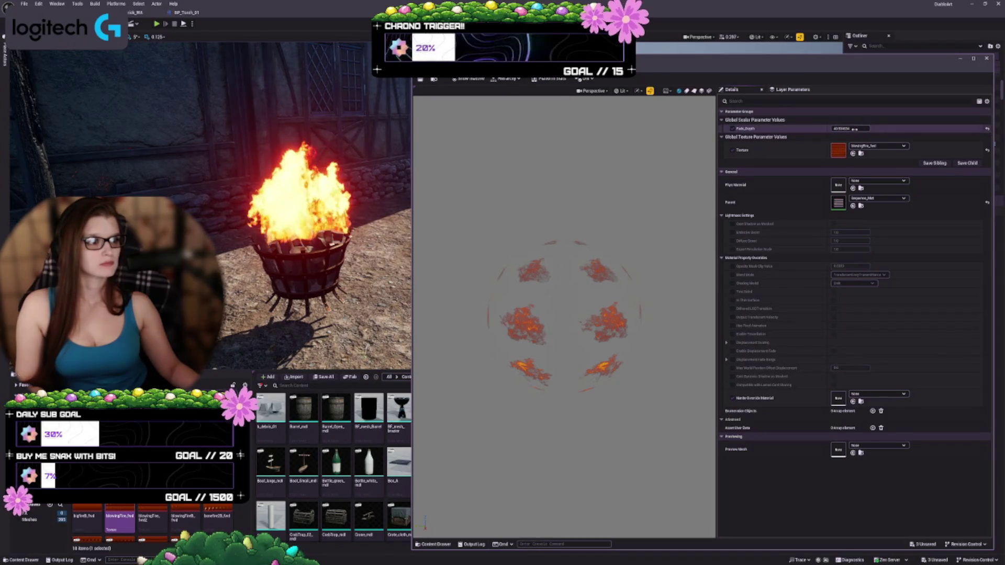
drag(854, 129, 831, 129)
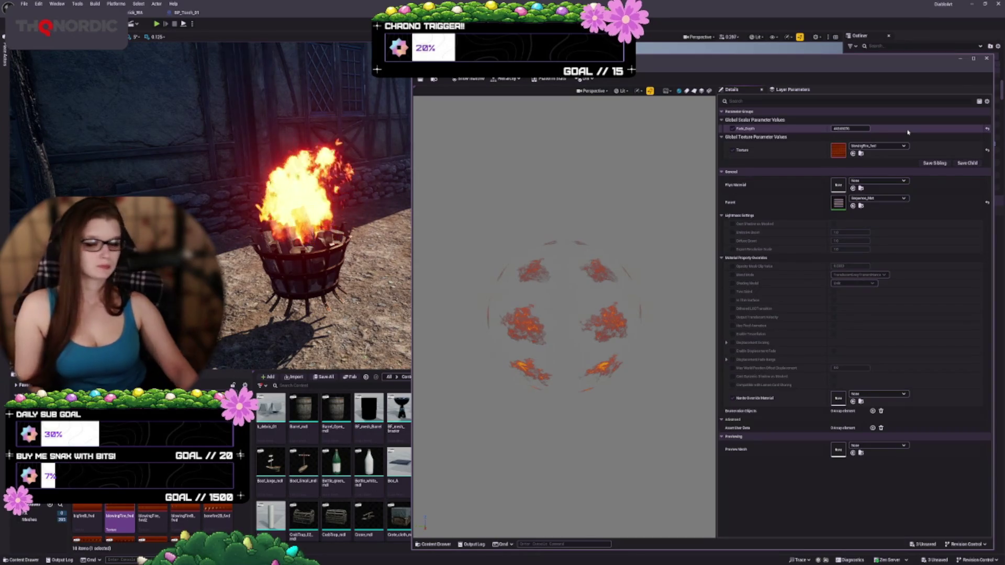
text(100)
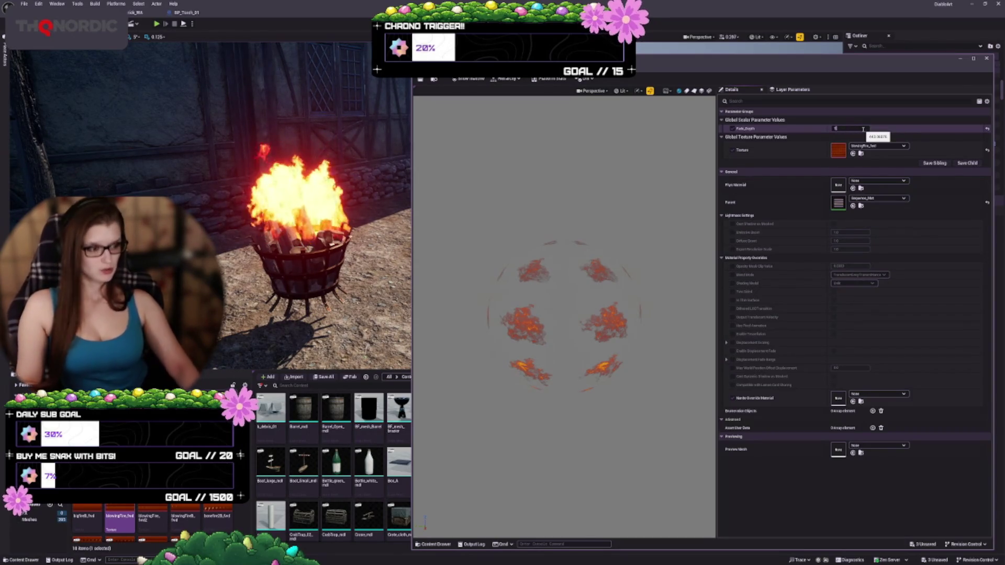
key(Return)
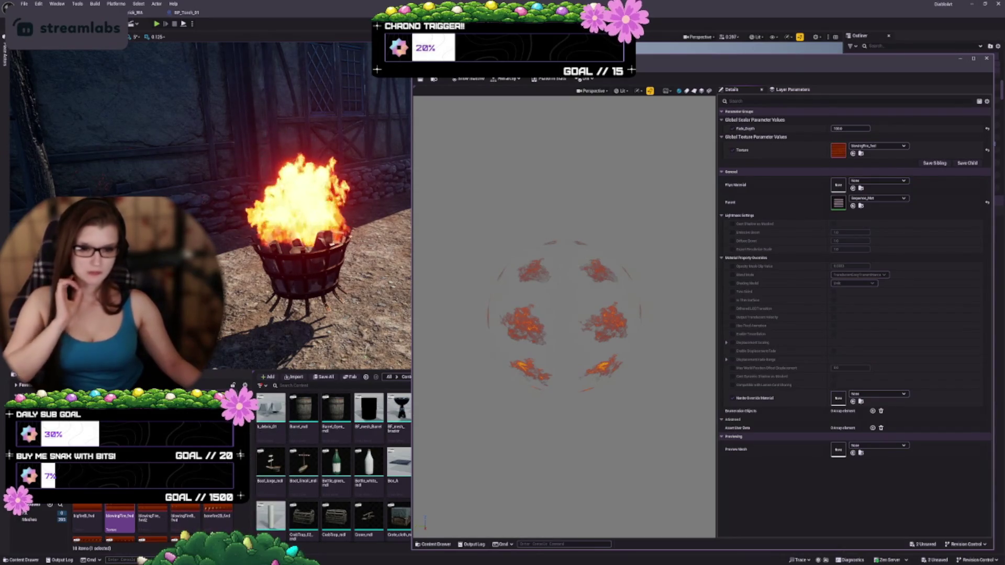
scroll(152, 524, down, 2)
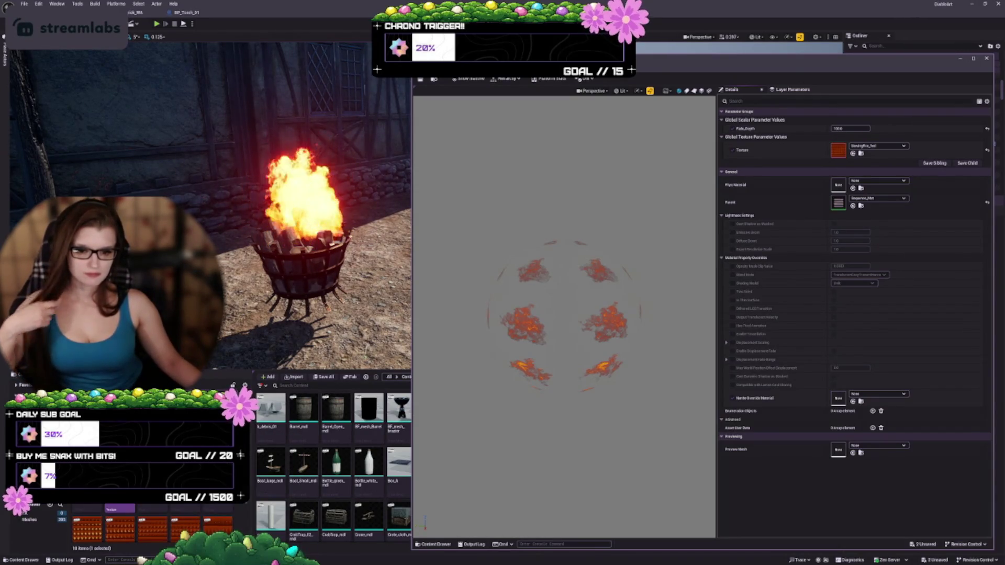
scroll(210, 521, down, 2)
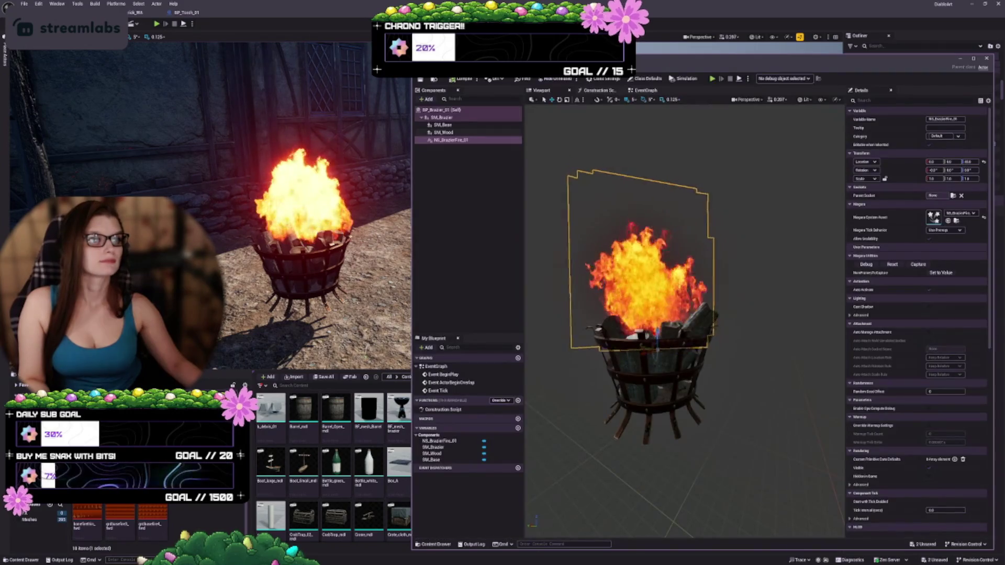
Open NS_BrazierFire_01, check the Sprite Renderer's Sub Image Size and Scalability, then select Sub UVAnimation 001
double_click(471, 135)
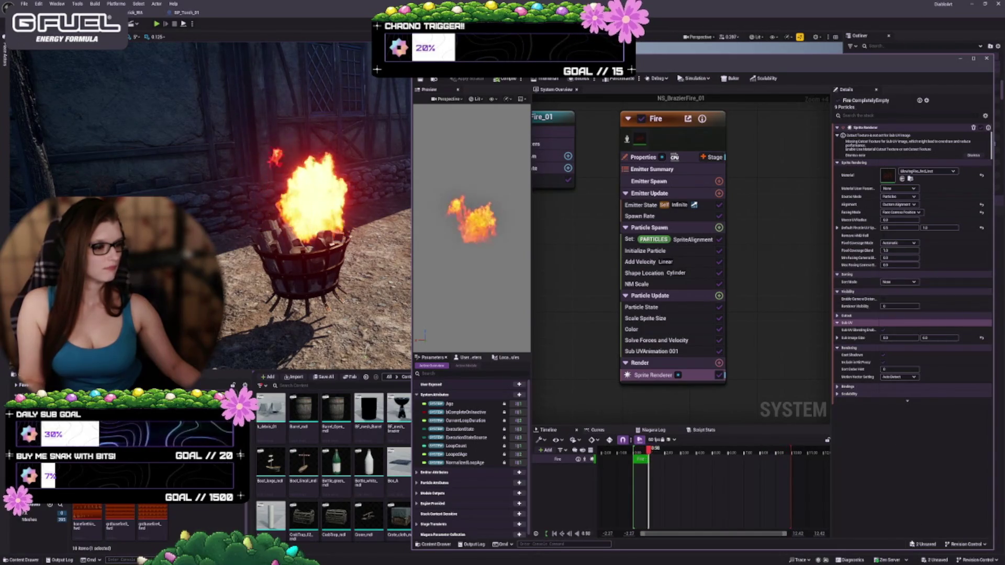
click(837, 339)
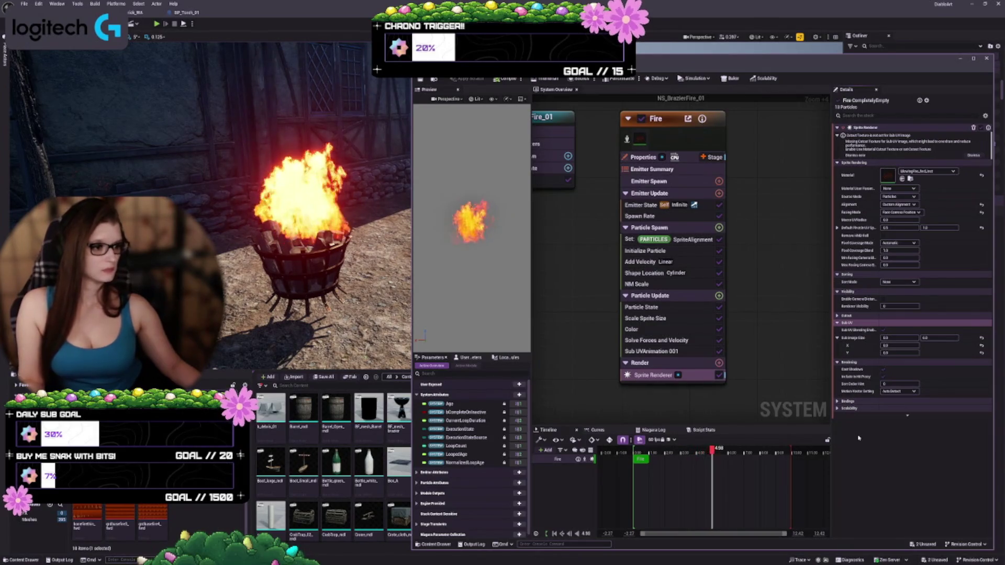
click(838, 416)
click(838, 416)
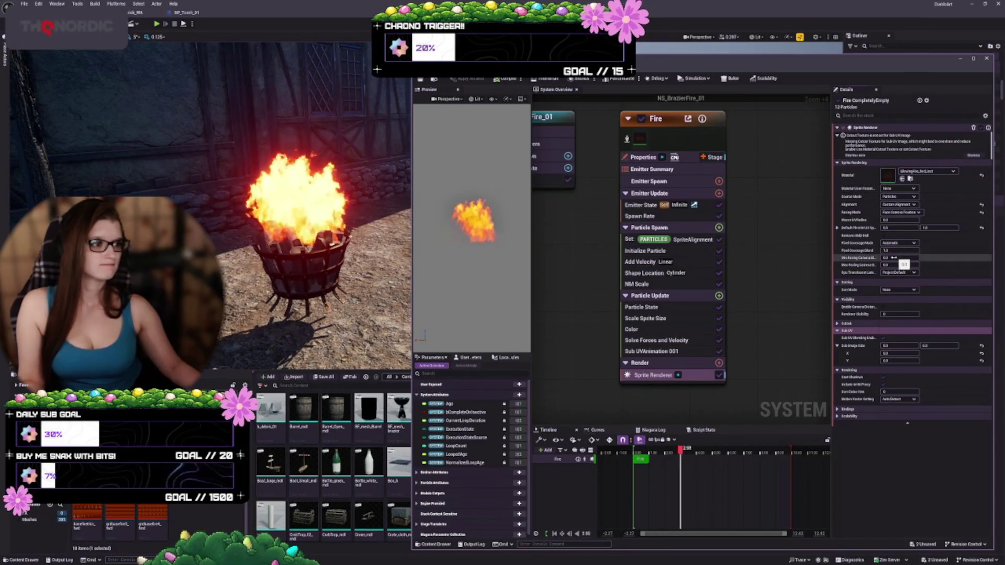
click(972, 155)
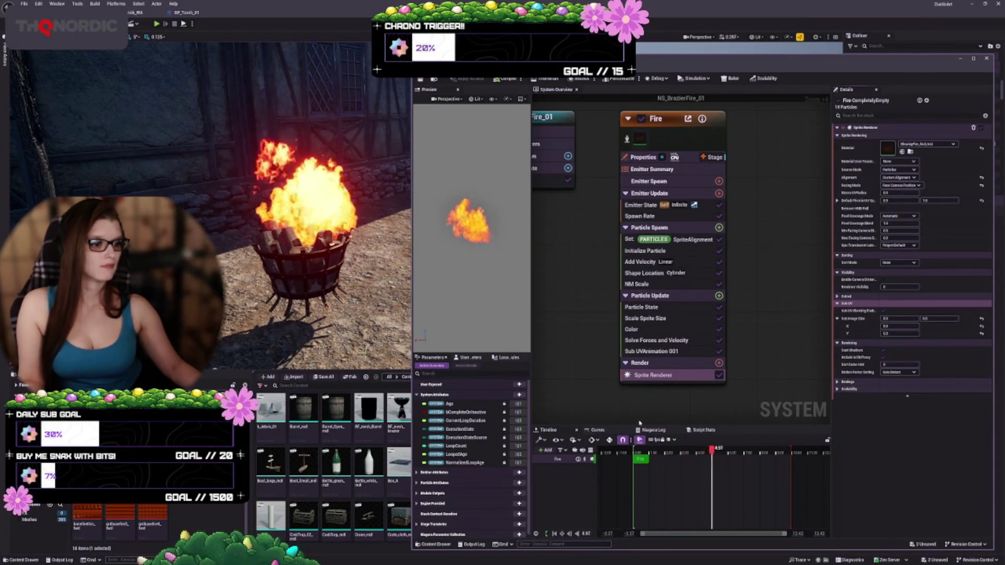
click(652, 351)
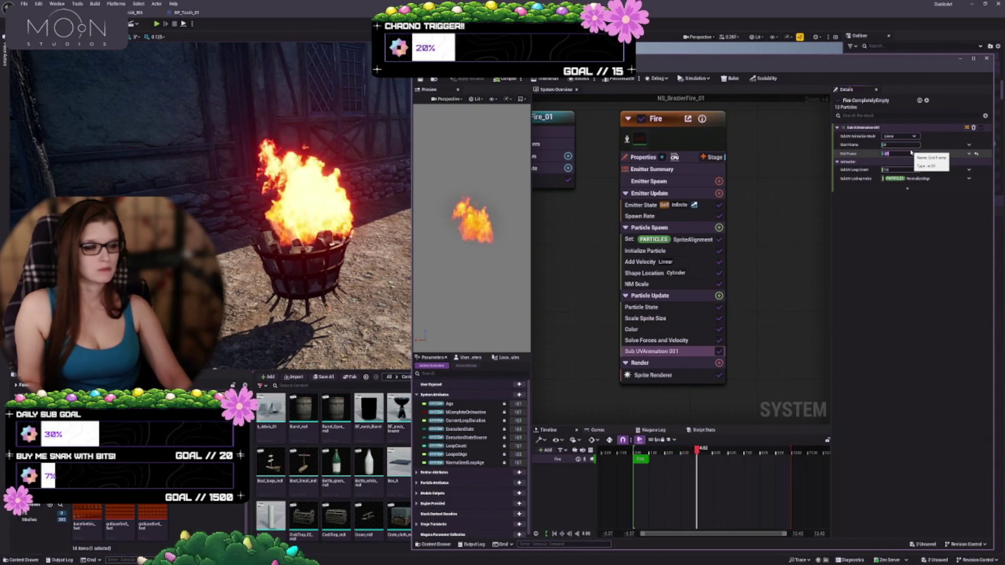
Commit the new Sub UVAnimation 001 End Frame value, then bring up Initialize Particle
key(Return)
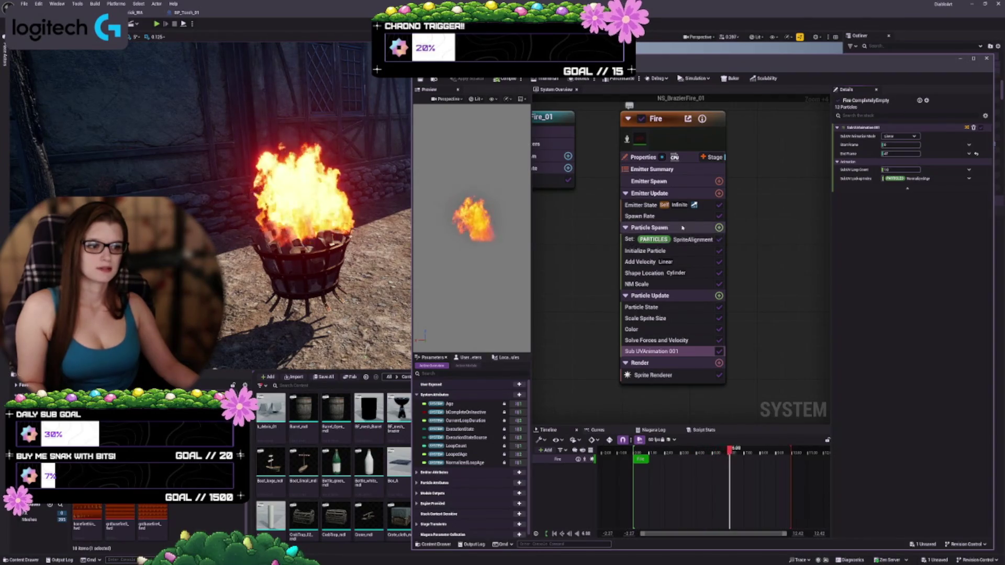
click(691, 251)
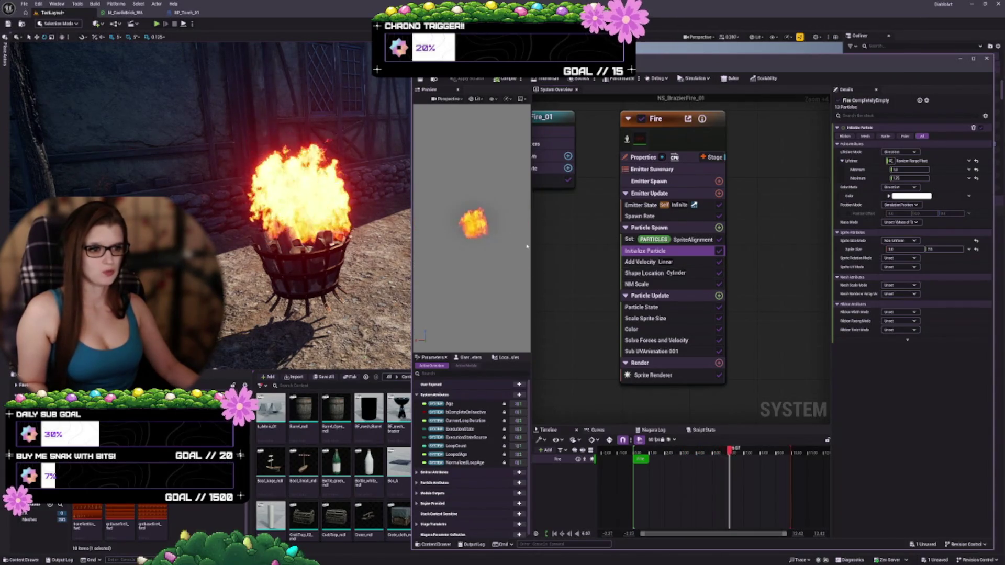
Frame both graph nodes and browse the Content Browser to the folder holding the brazier mesh
key(Home)
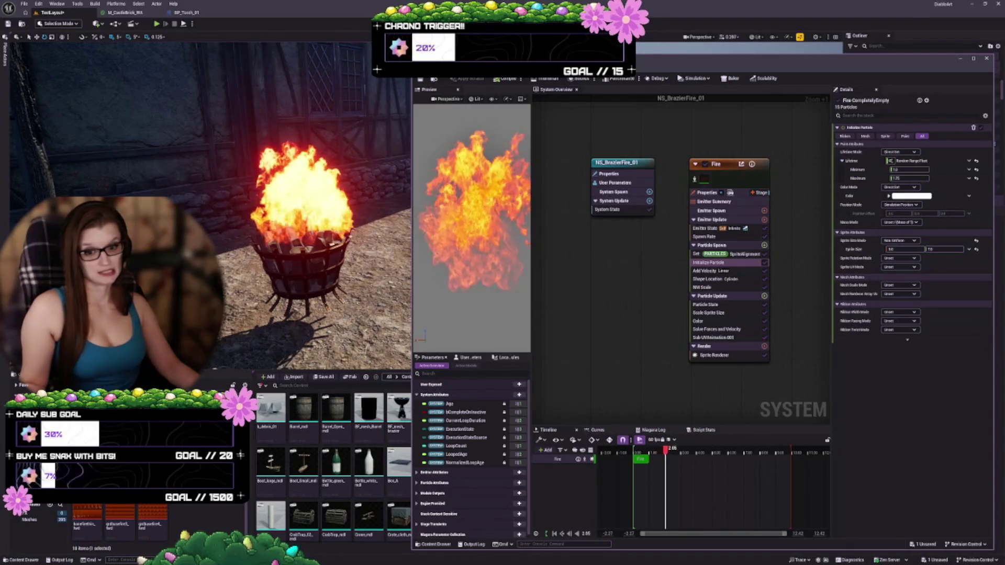
key(alt+Left)
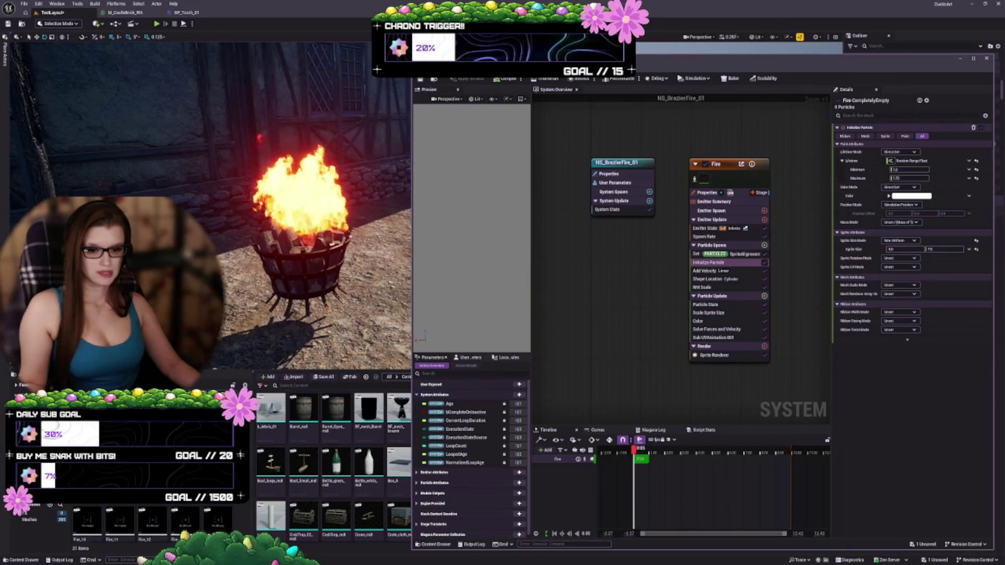
scroll(171, 517, up, 3)
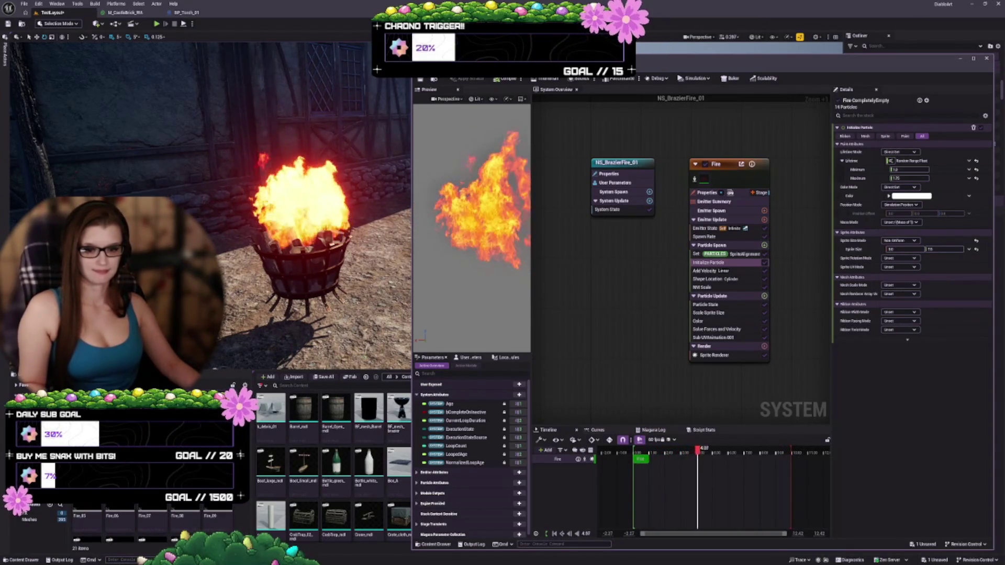
key(alt+Left)
double_click(87, 513)
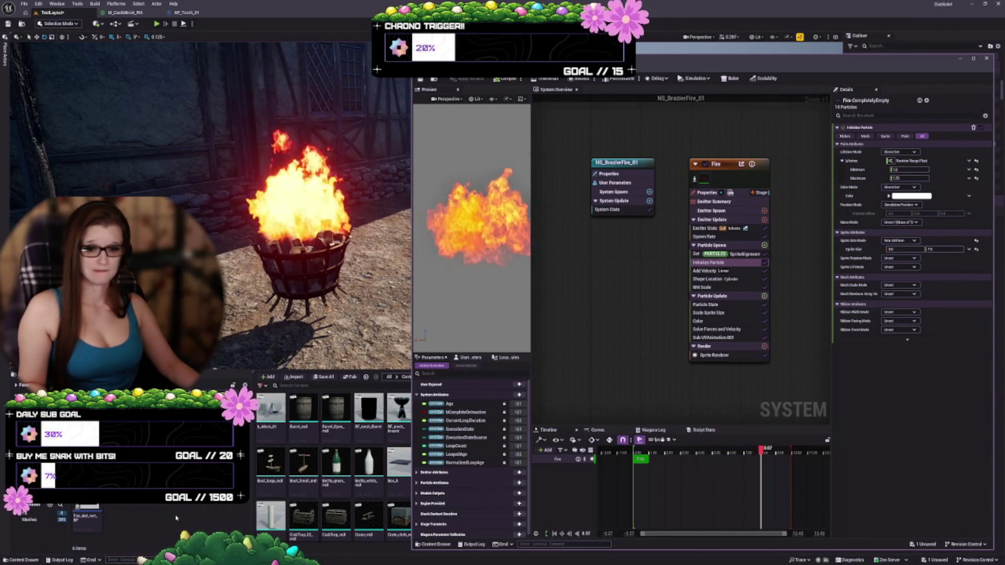
click(87, 515)
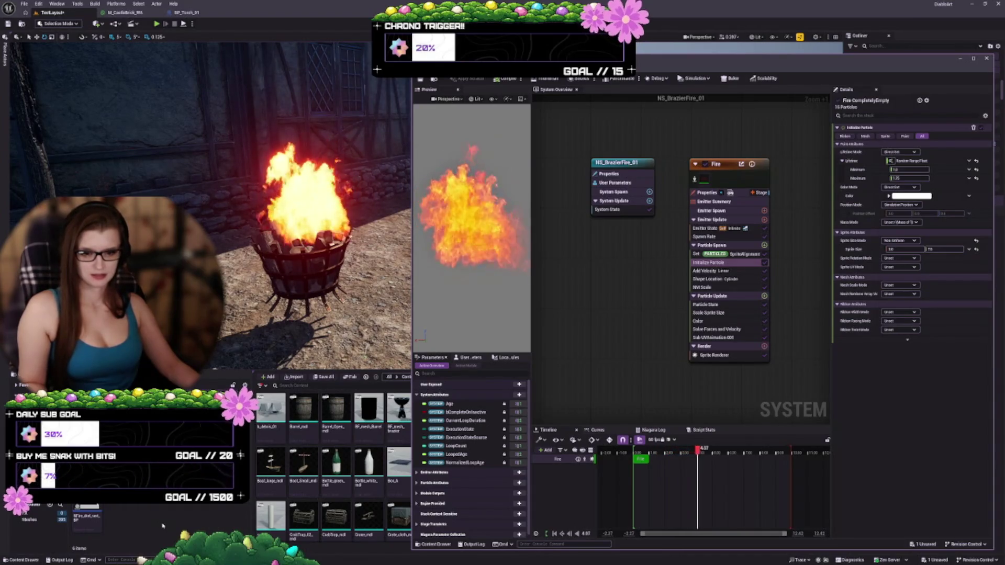
Place the iron brazier on the open dirt ground and move the Niagara editor aside
mouse_move(210, 210)
mouse_down()
mouse_move(136, 201)
mouse_move(134, 246)
mouse_up()
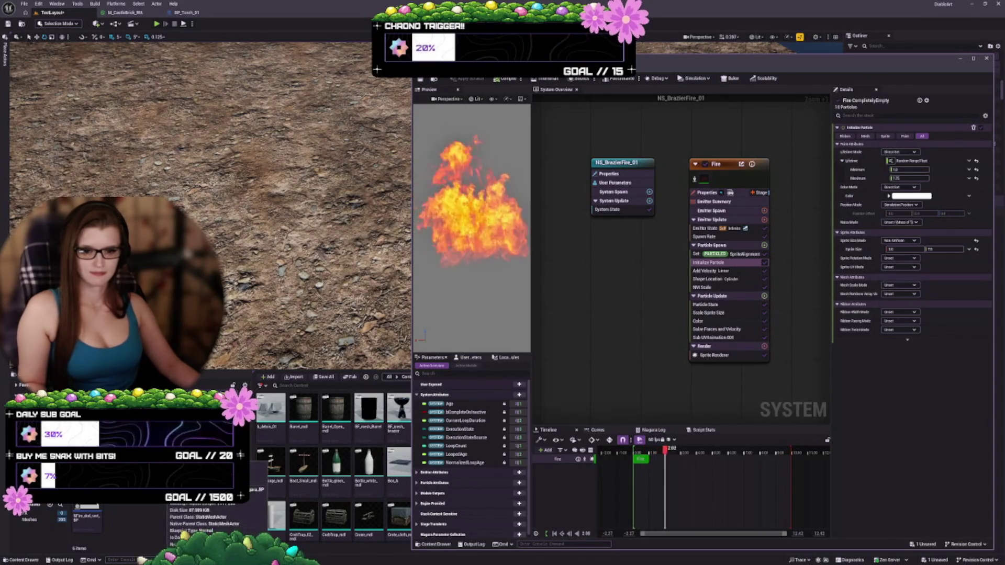
mouse_move(87, 510)
mouse_down()
mouse_move(246, 238)
mouse_move(248, 220)
mouse_move(199, 204)
mouse_move(214, 215)
mouse_move(225, 207)
mouse_up()
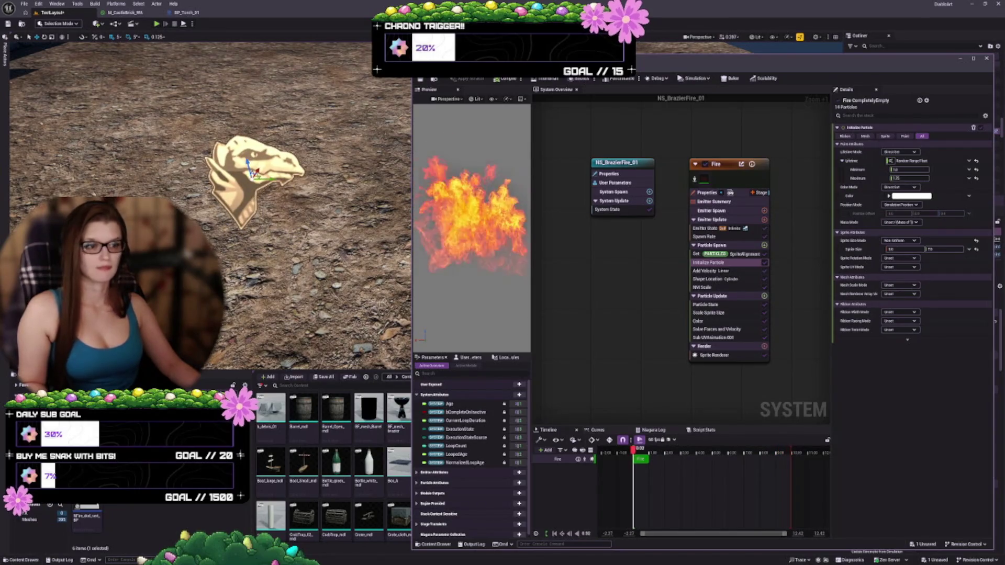
mouse_move(654, 64)
mouse_down()
mouse_move(580, 366)
mouse_move(420, 324)
mouse_move(498, 211)
mouse_move(471, 77)
mouse_move(380, 59)
mouse_move(367, 67)
mouse_up()
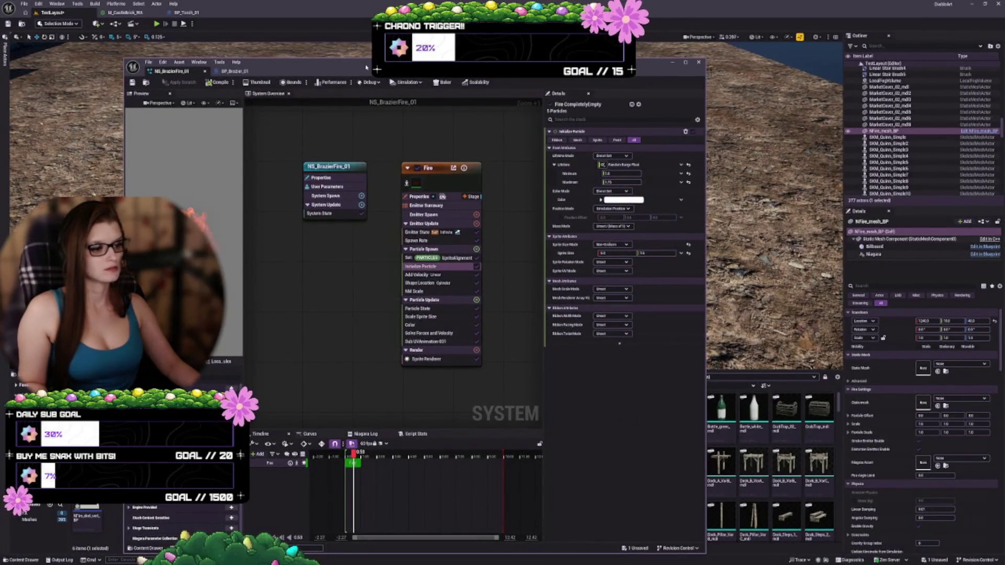
Return the Niagara editor beside the level and place an NFire_Dir fire effect on the dirt ground
mouse_move(367, 67)
mouse_down()
mouse_move(590, 26)
mouse_move(637, 32)
mouse_up()
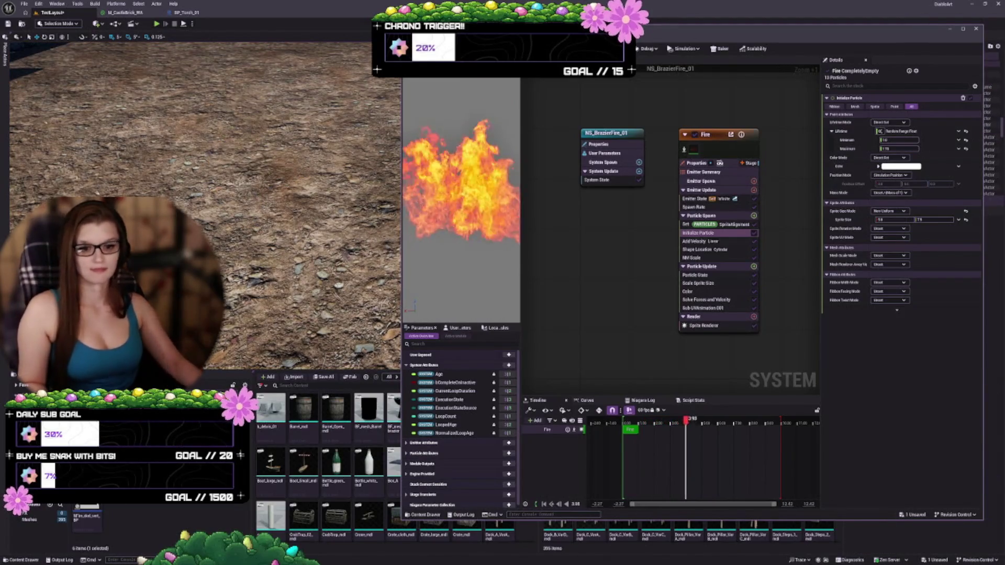
click(184, 506)
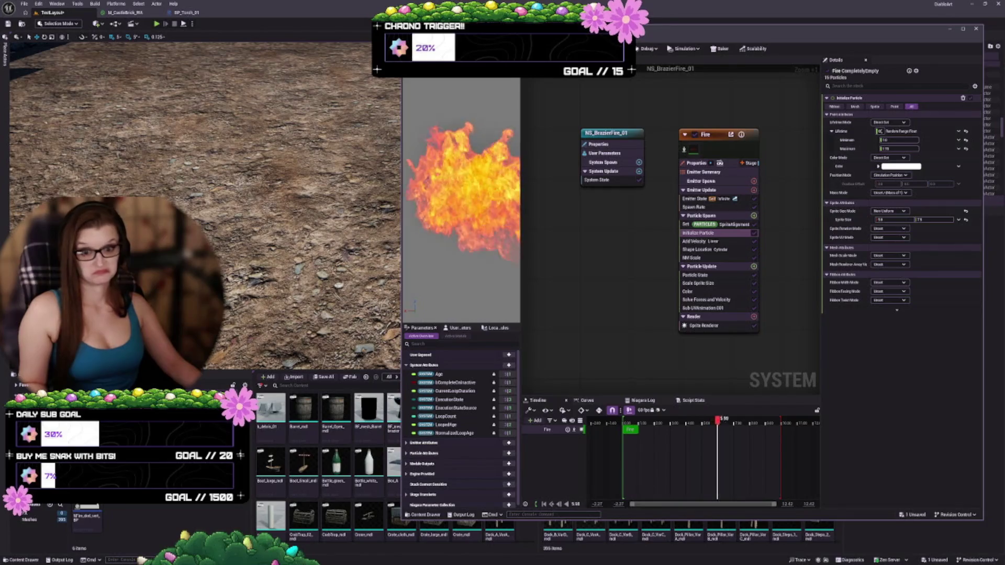
key(alt+Left)
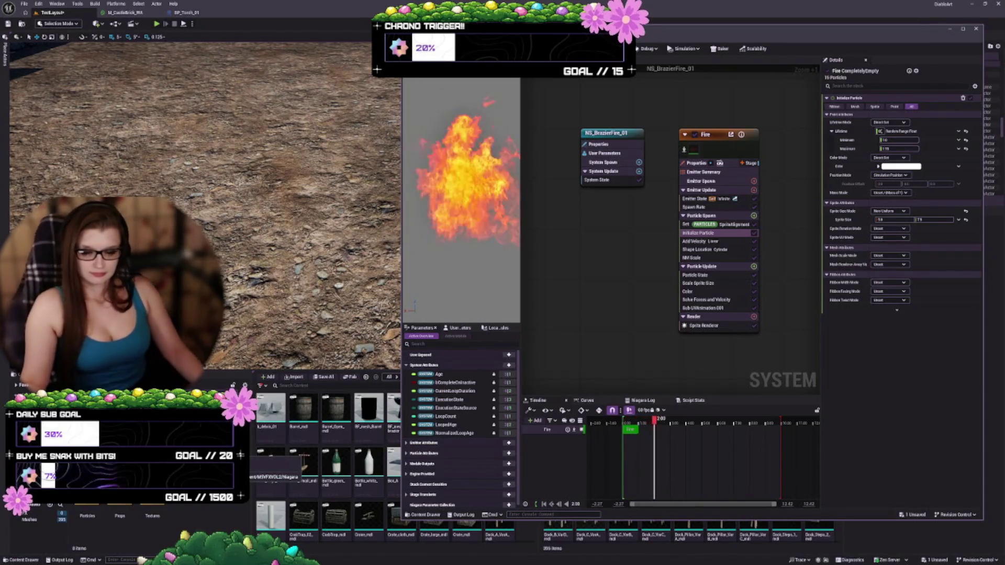
double_click(88, 513)
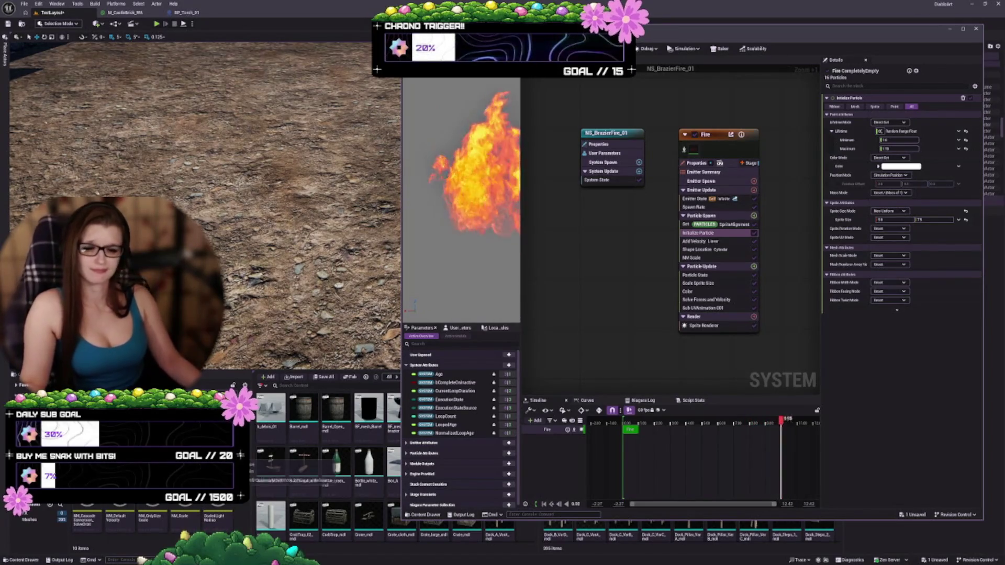
click(87, 510)
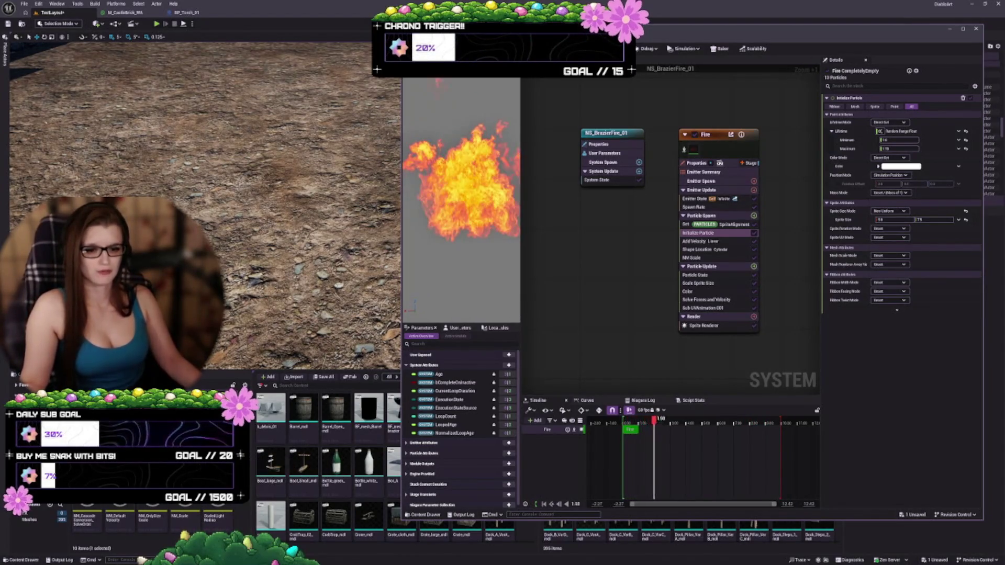
double_click(87, 510)
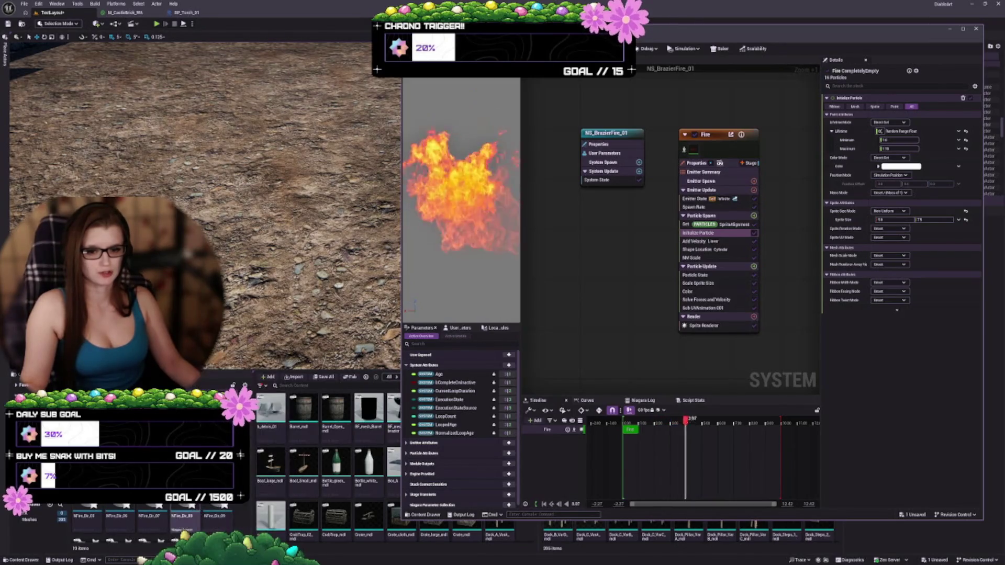
scroll(120, 523, up, 2)
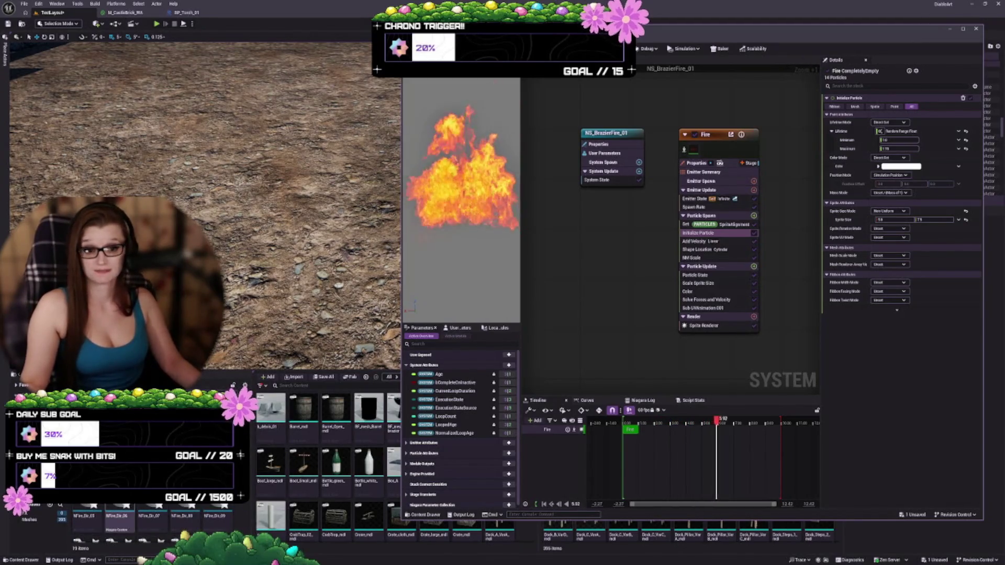
mouse_move(83, 510)
mouse_down()
mouse_move(227, 250)
mouse_move(244, 239)
mouse_up()
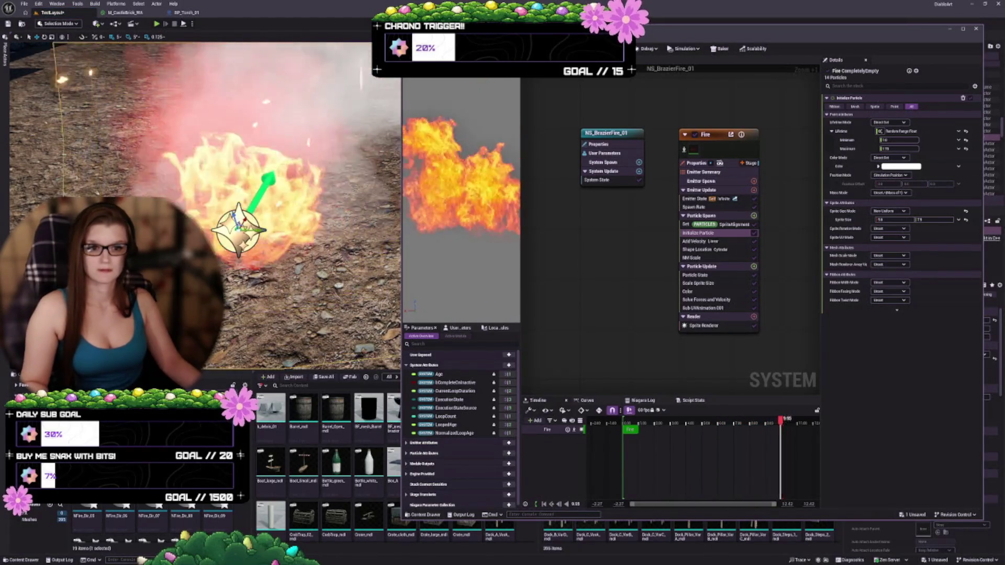
Narrow the Niagara editor, then select the Fire emitter in the System Overview and delete it
drag(210, 210, 209, 272)
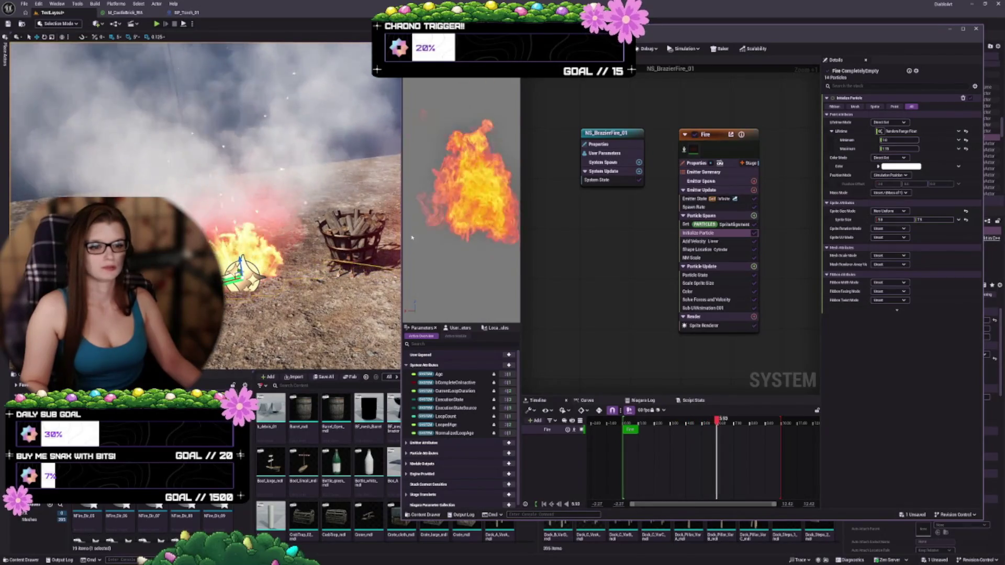
drag(403, 230, 470, 230)
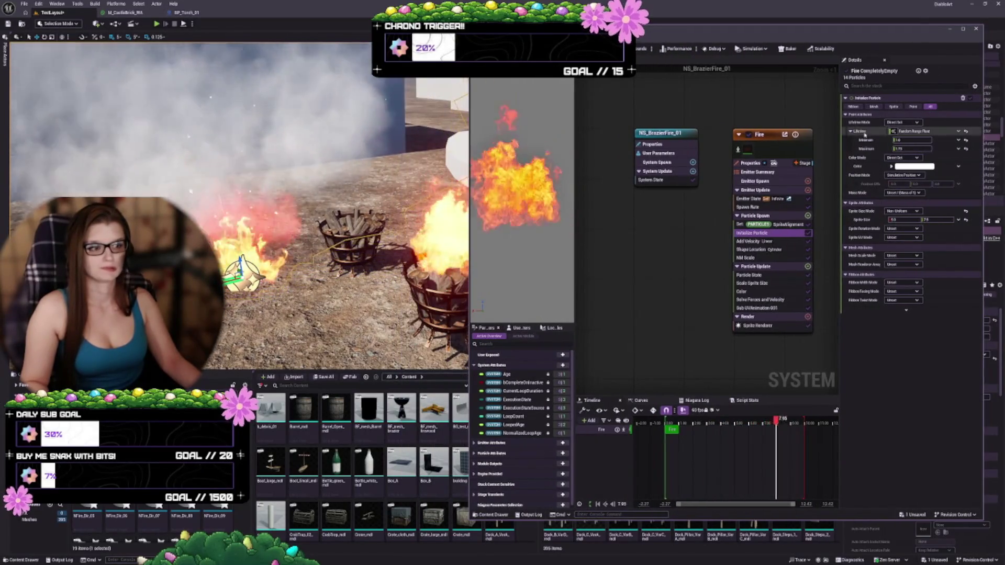
click(766, 135)
scroll(656, 225, down, 2)
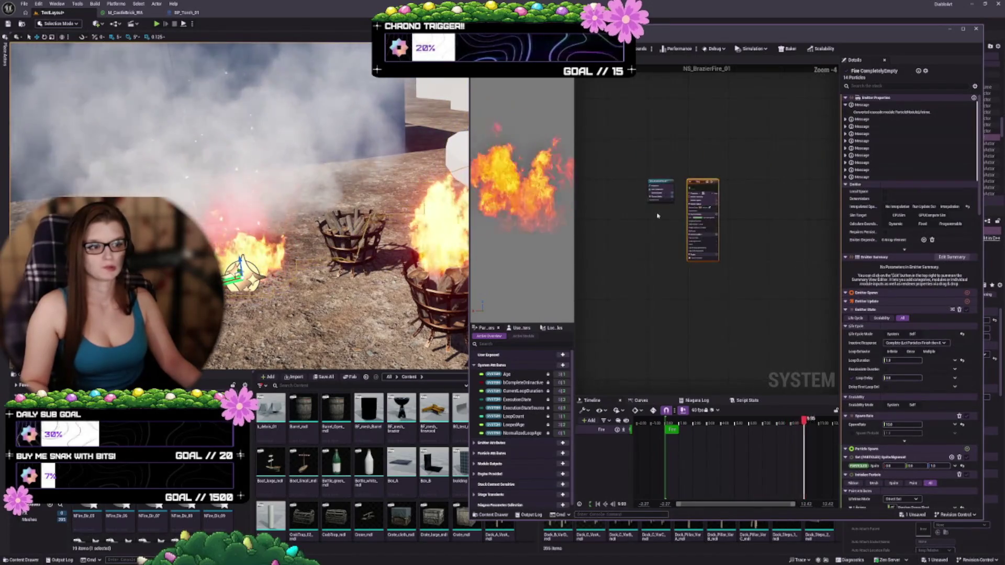
scroll(657, 230, up, 1)
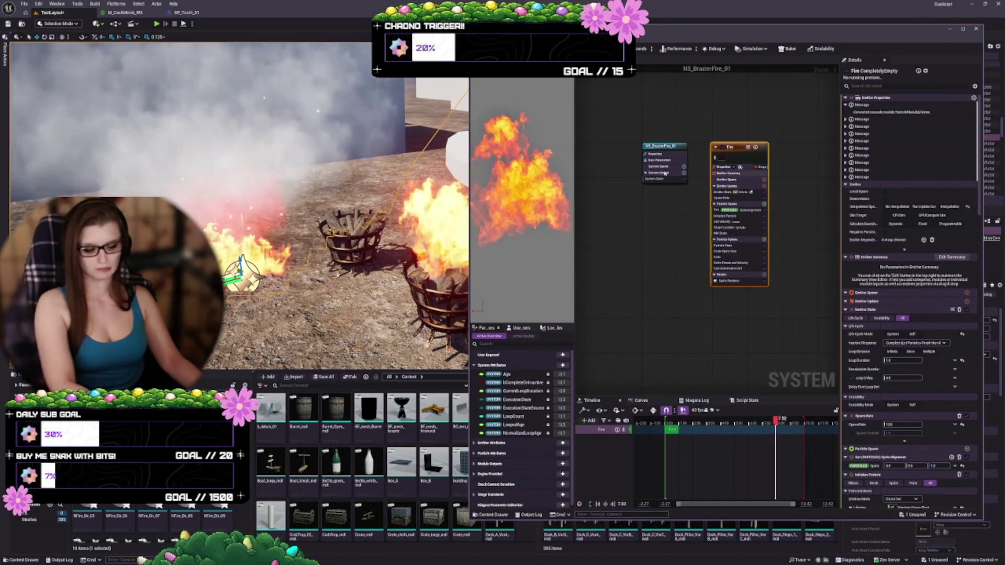
key(Delete)
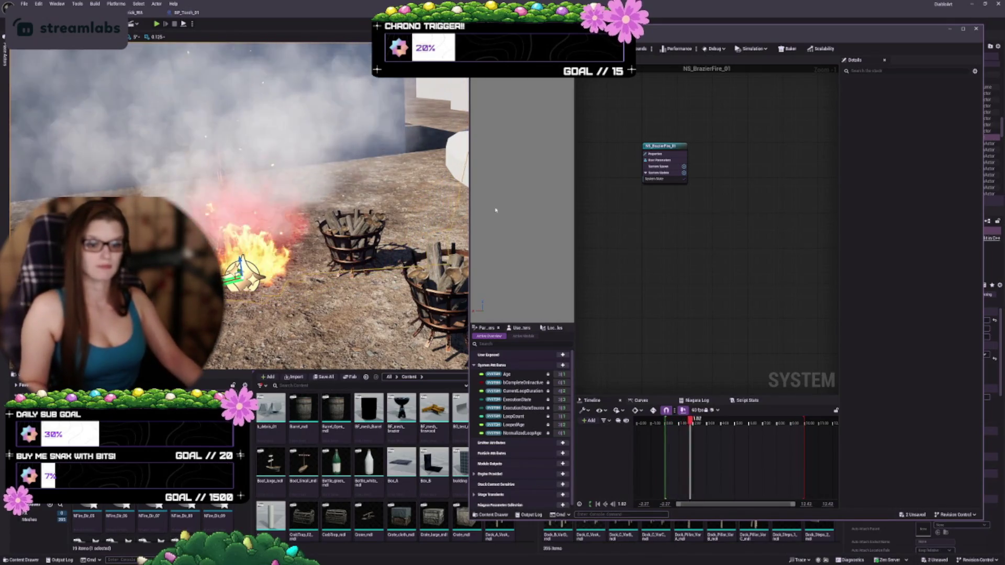
Frame the placed fire, close the Niagara system editor, and view the fire beside the braziers
key(f)
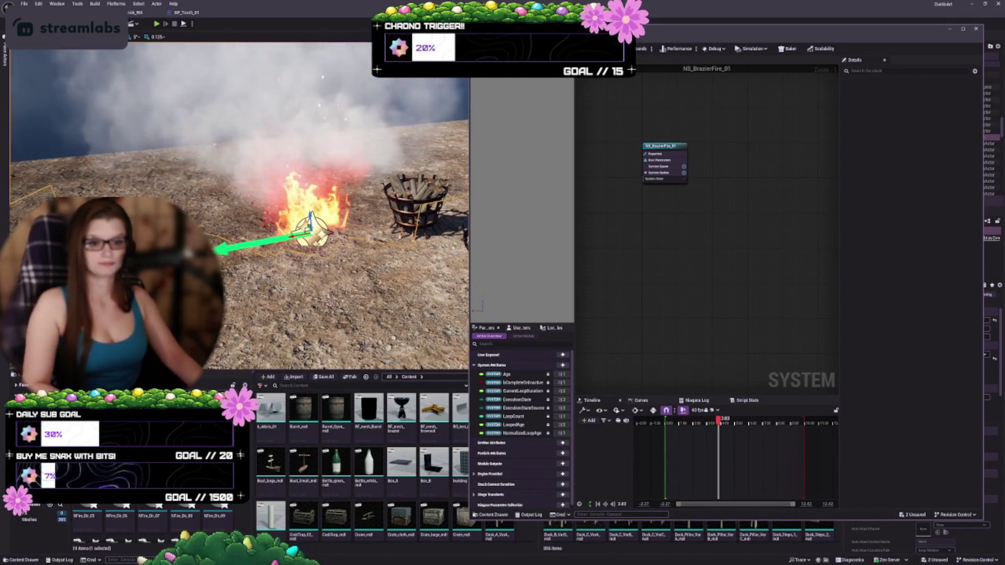
key(Delete)
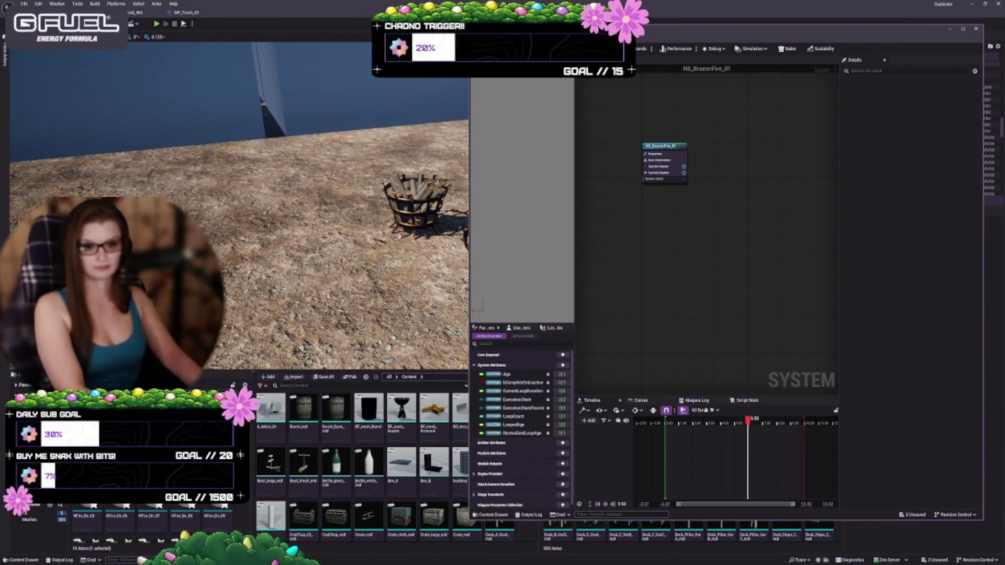
key(ctrl+z)
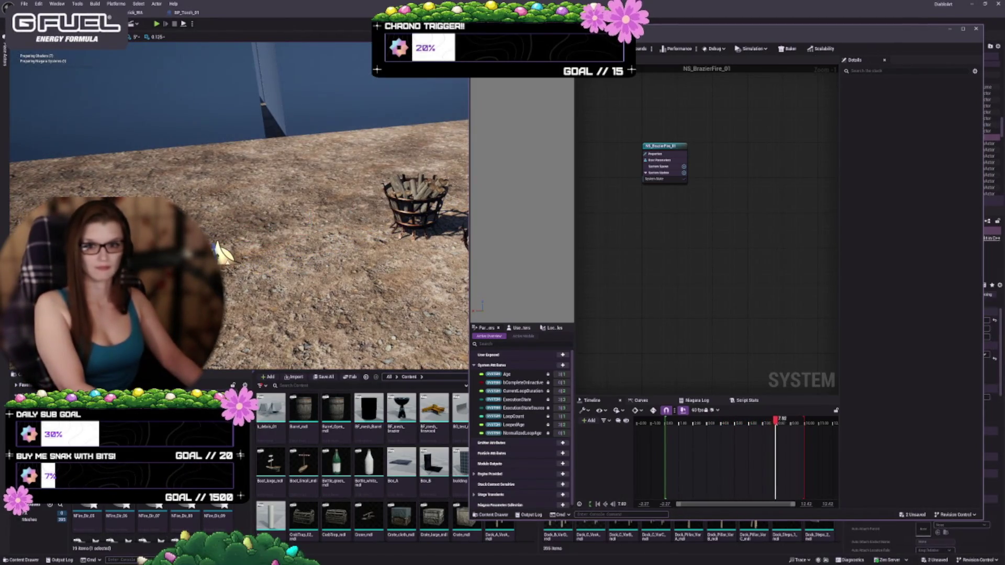
click(975, 28)
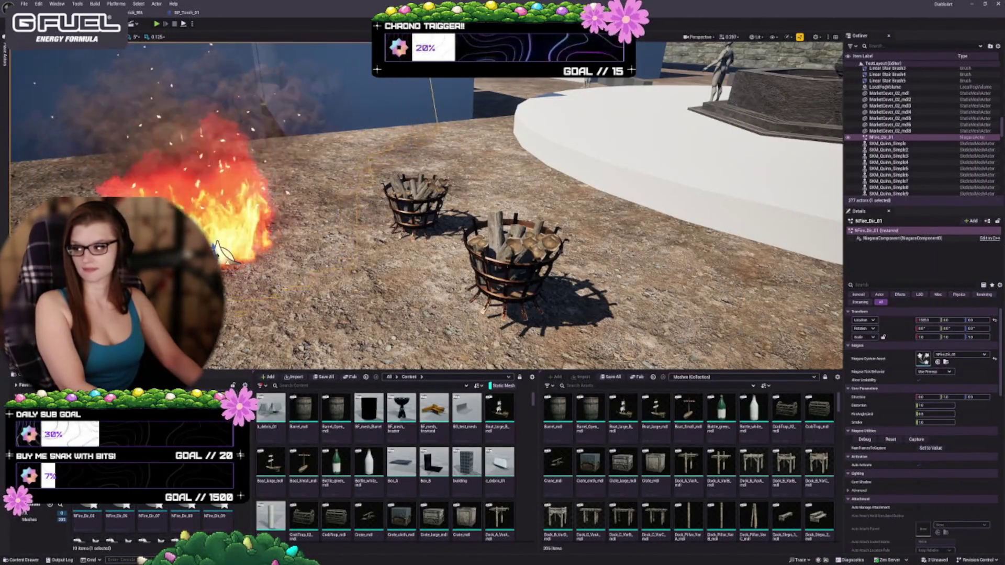
mouse_move(220, 246)
mouse_down()
mouse_move(270, 258)
mouse_move(259, 257)
mouse_up()
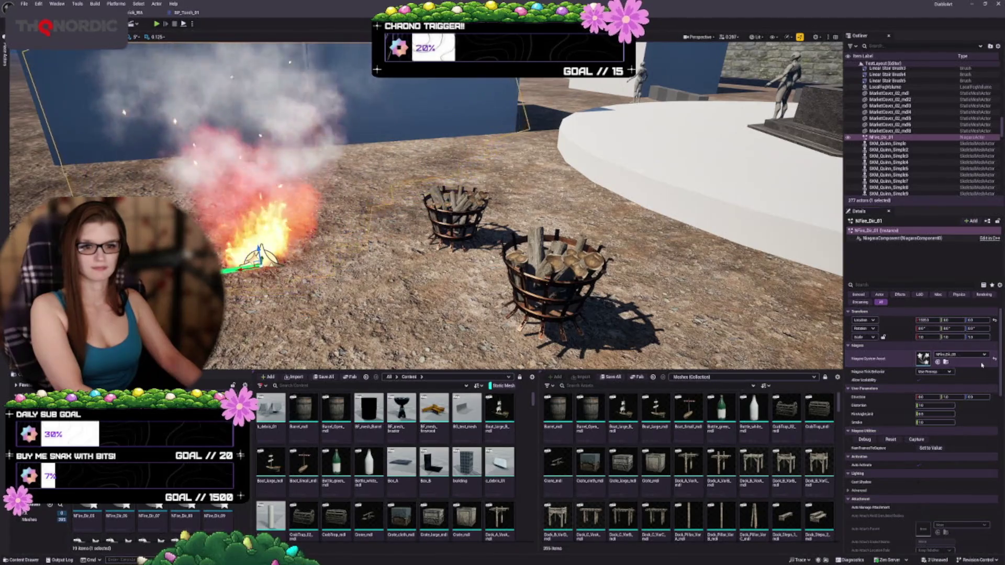
Swap the ground fire's Niagara System Asset to two different NFire systems in turn
click(978, 355)
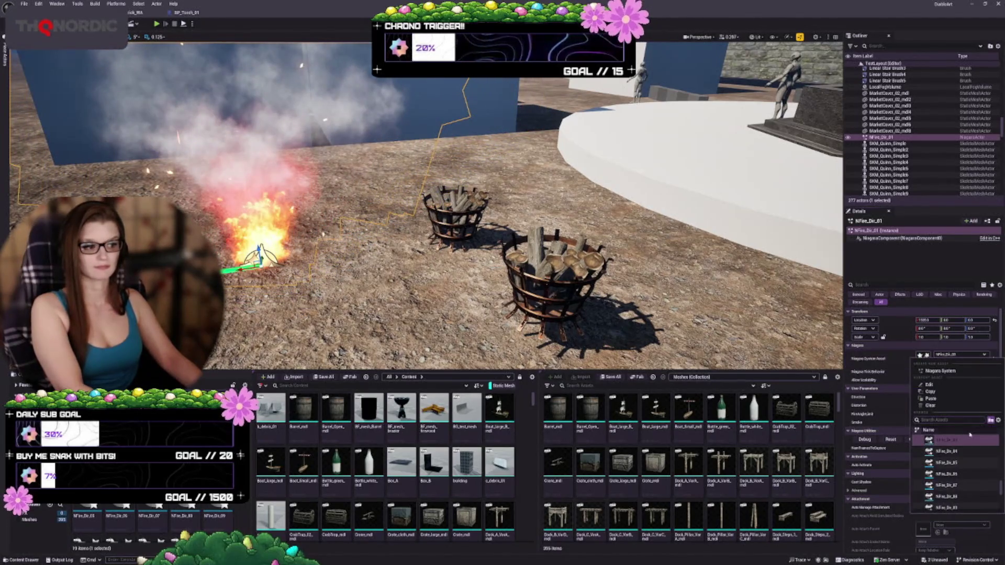
click(963, 454)
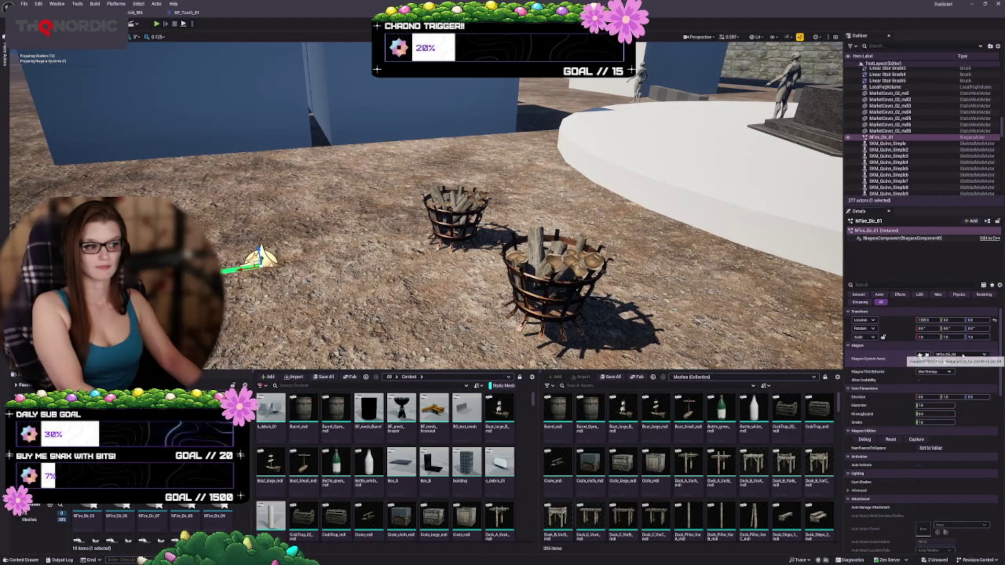
click(963, 355)
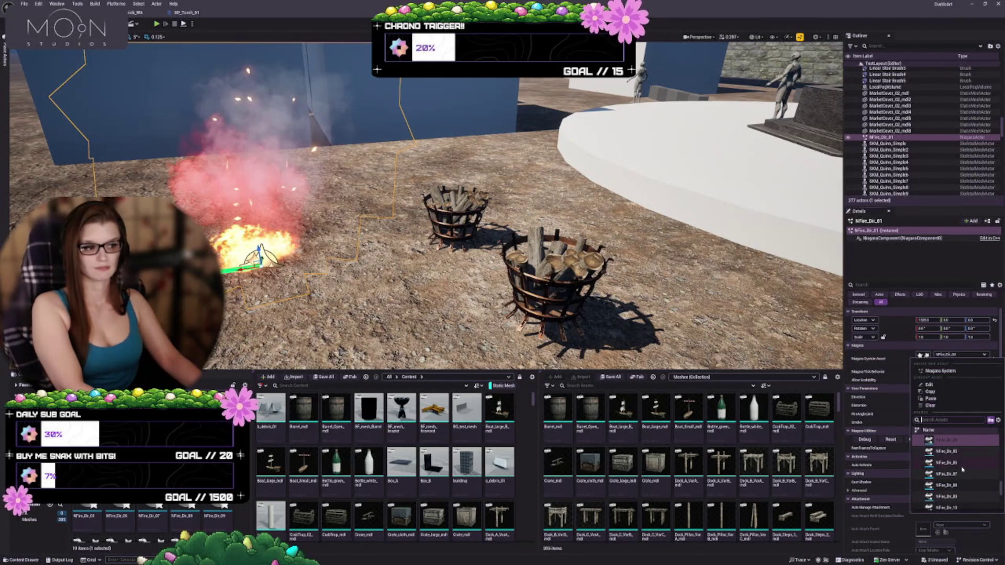
click(952, 454)
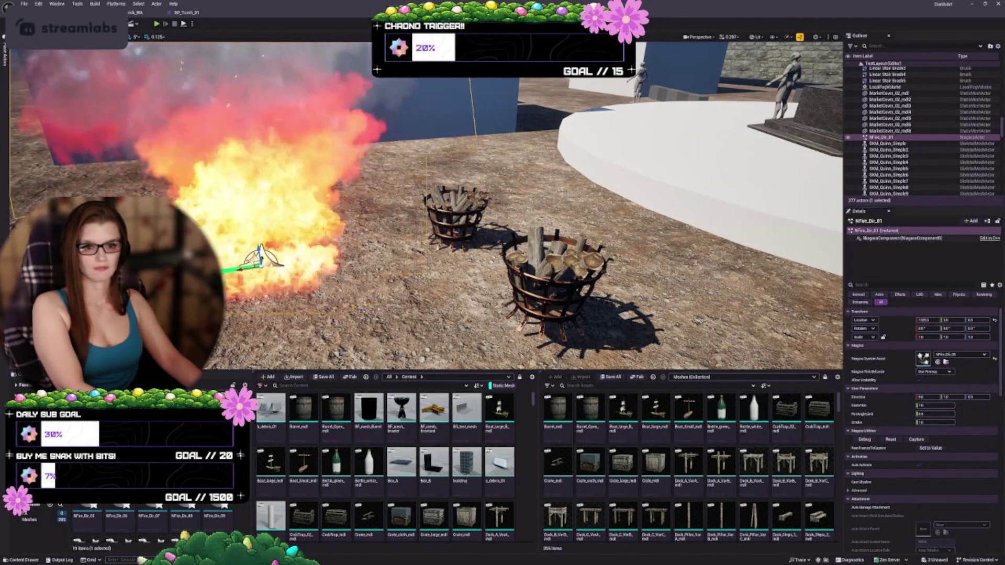
scroll(152, 524, down, 2)
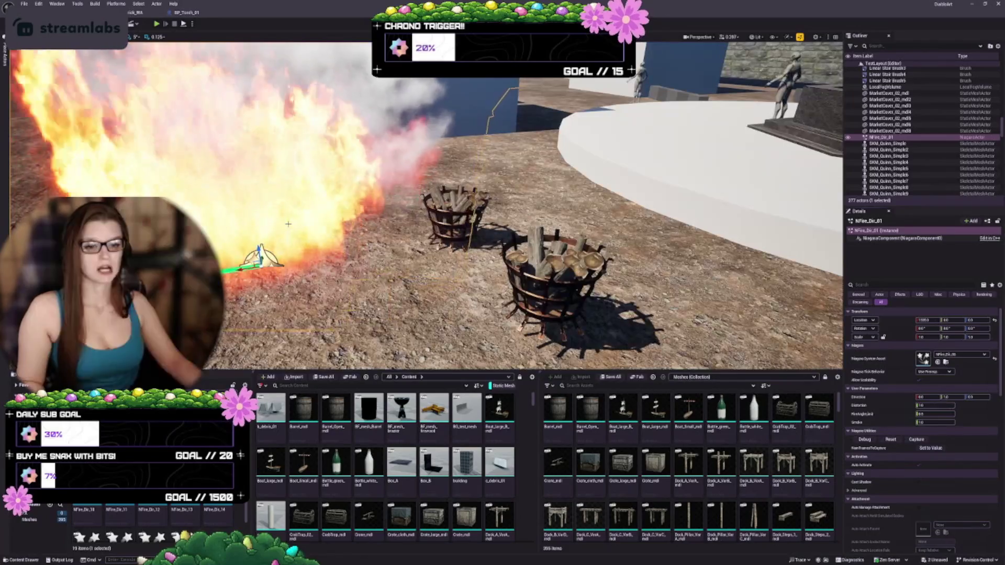
Assign several NFire systems to the fire actor, including NFire_Dir_12 and NFire_Dir_13
drag(523, 314, 450, 262)
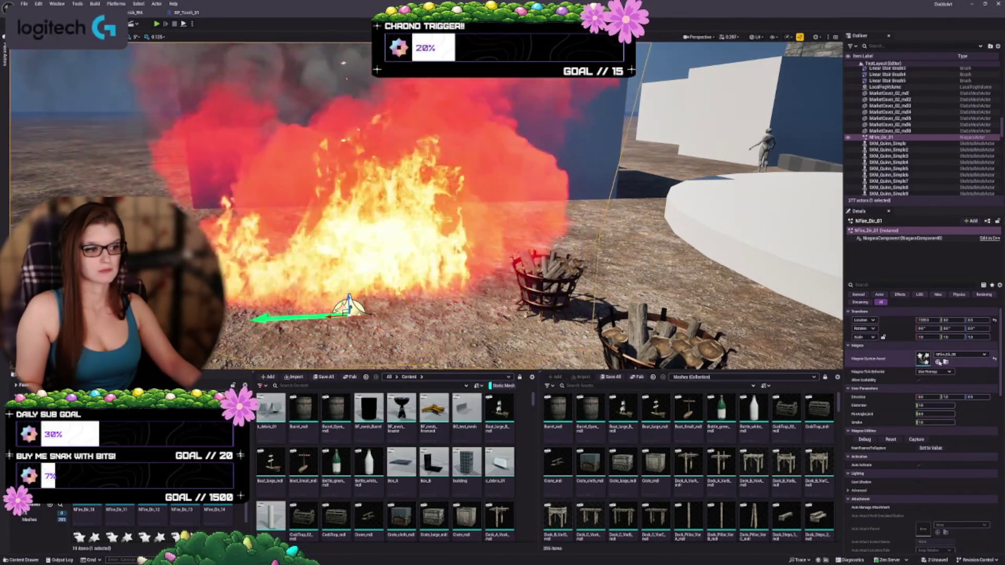
click(940, 363)
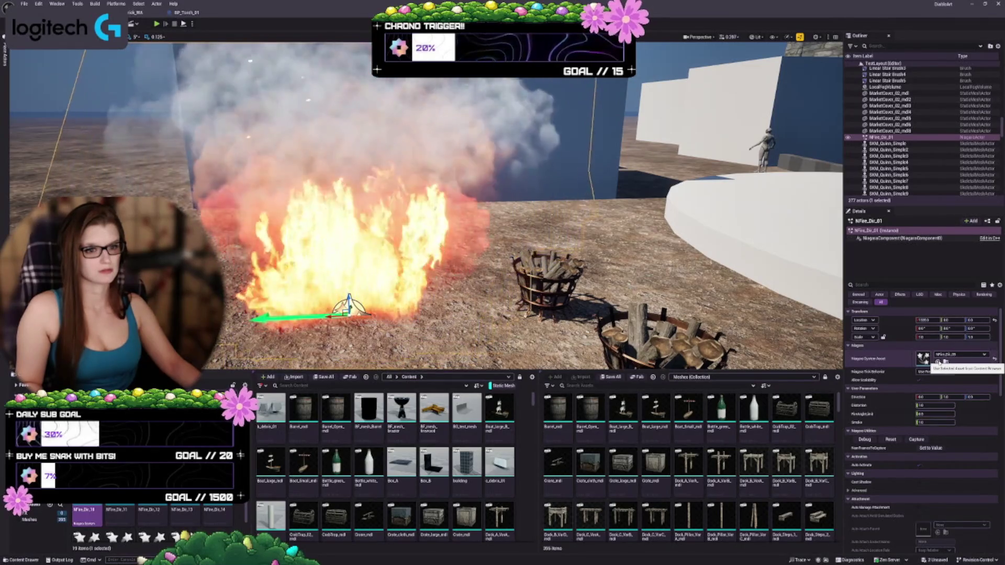
click(939, 362)
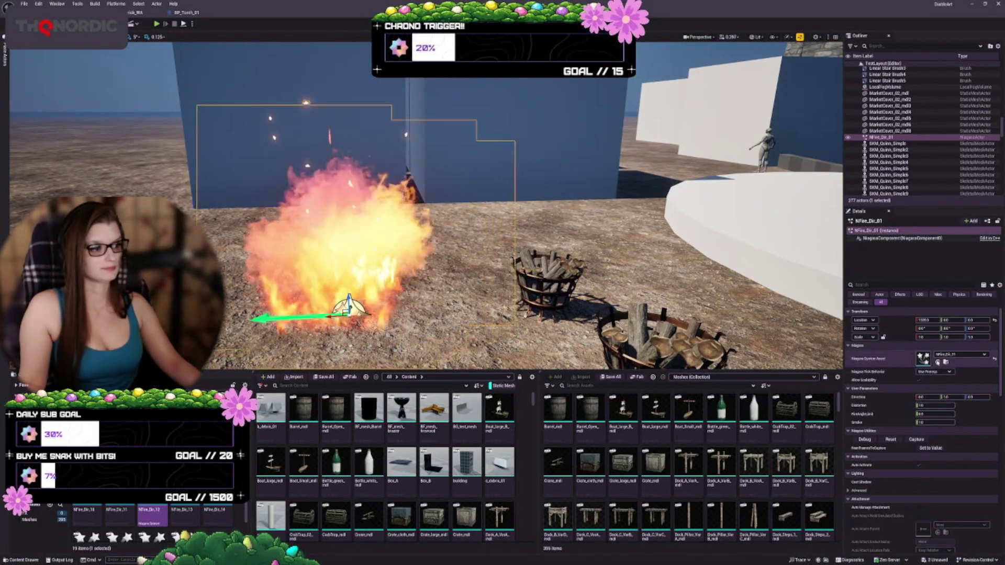
click(937, 361)
click(184, 511)
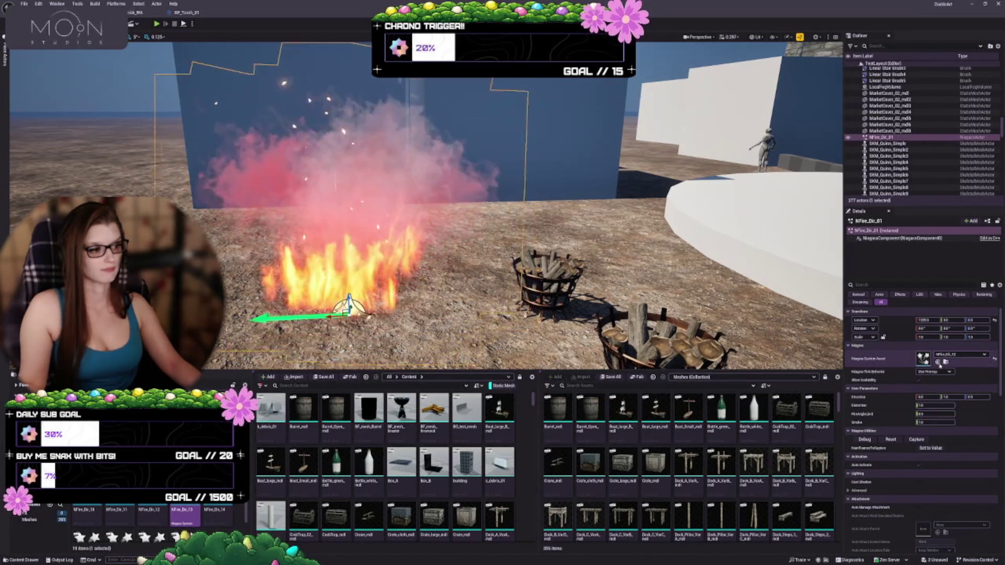
click(936, 361)
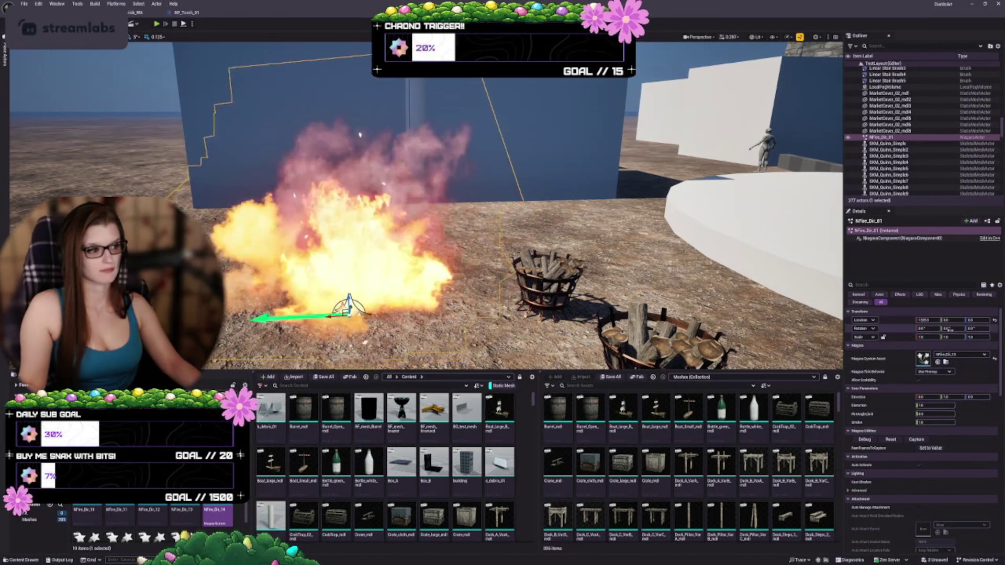
Try more NFire systems on the framed fire actor, then dock the Niagara editor larger on the right
scroll(136, 519, down, 1)
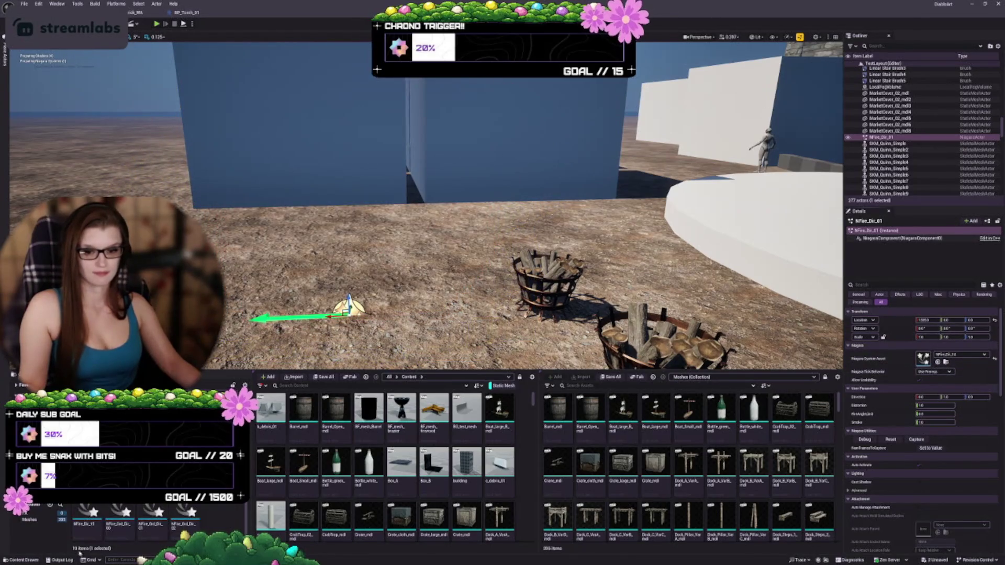
click(937, 363)
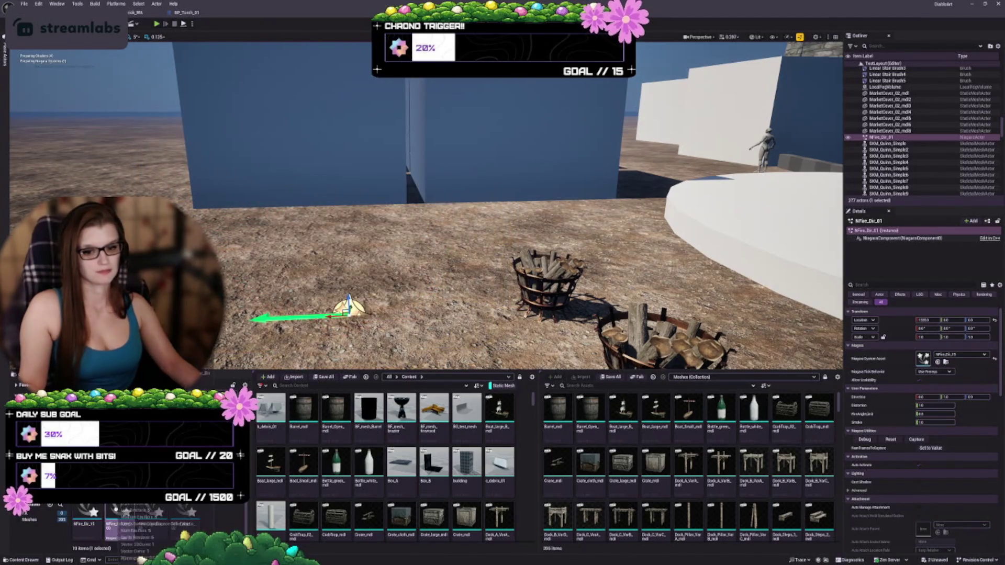
click(937, 362)
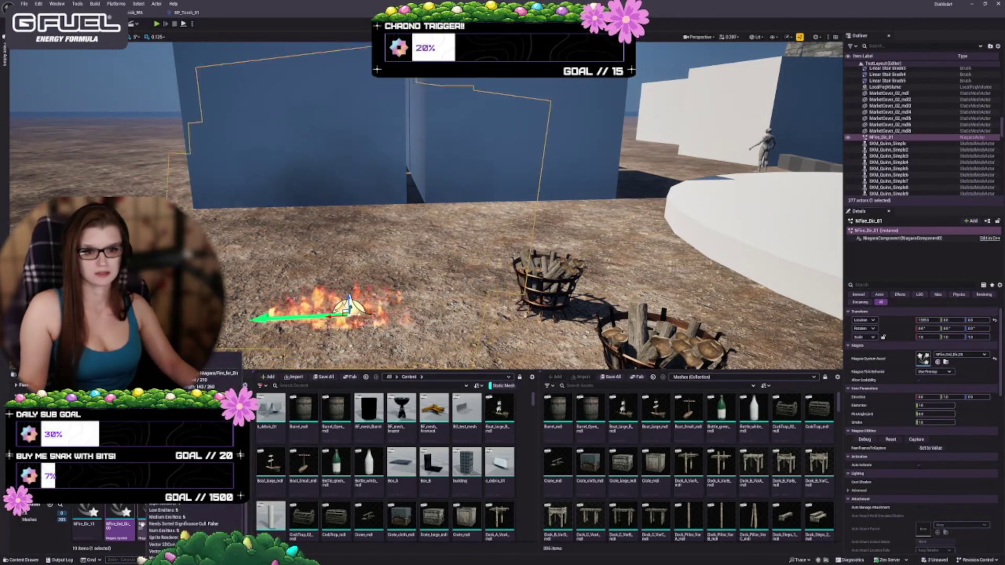
scroll(142, 524, down, 1)
scroll(142, 525, down, 2)
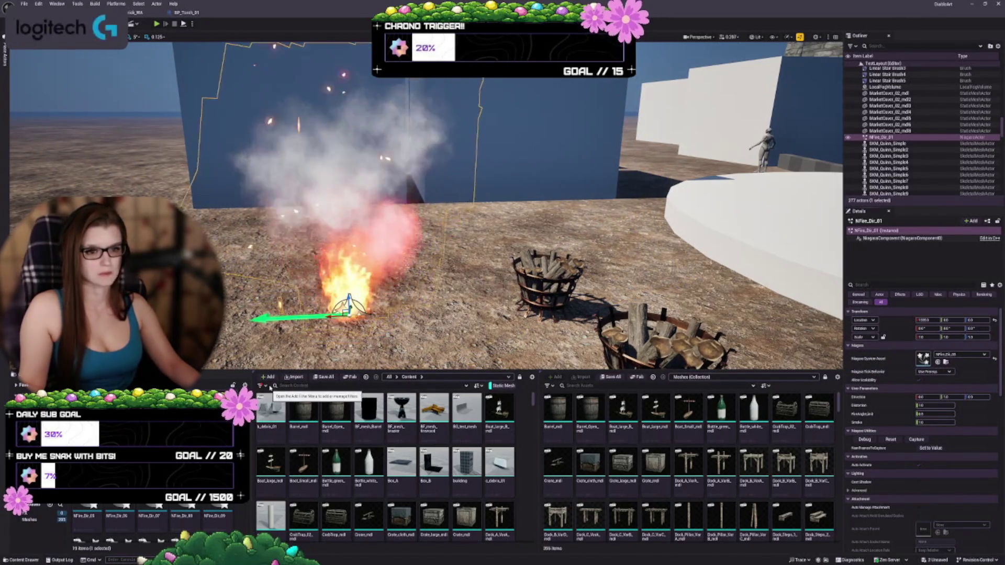
key(f)
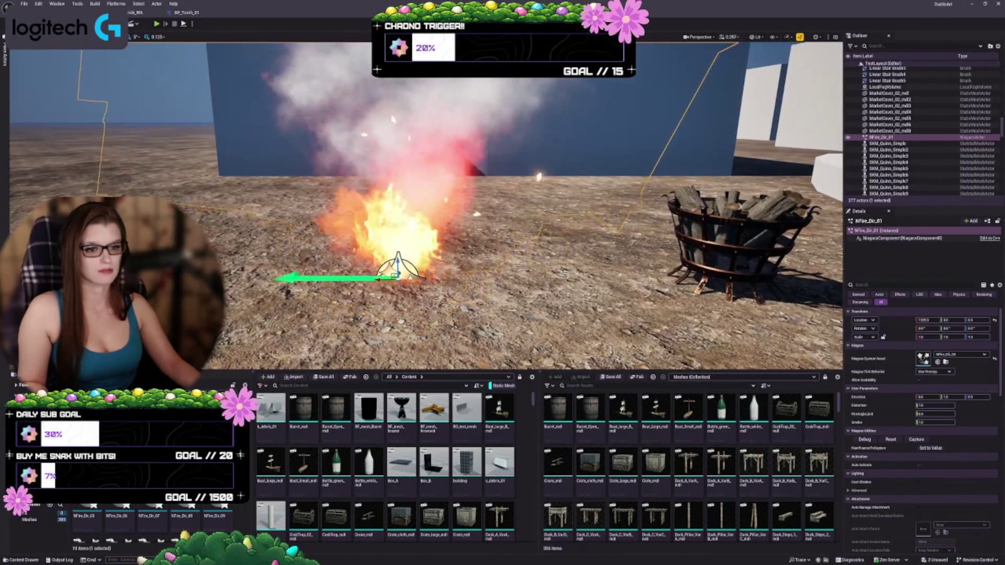
click(946, 362)
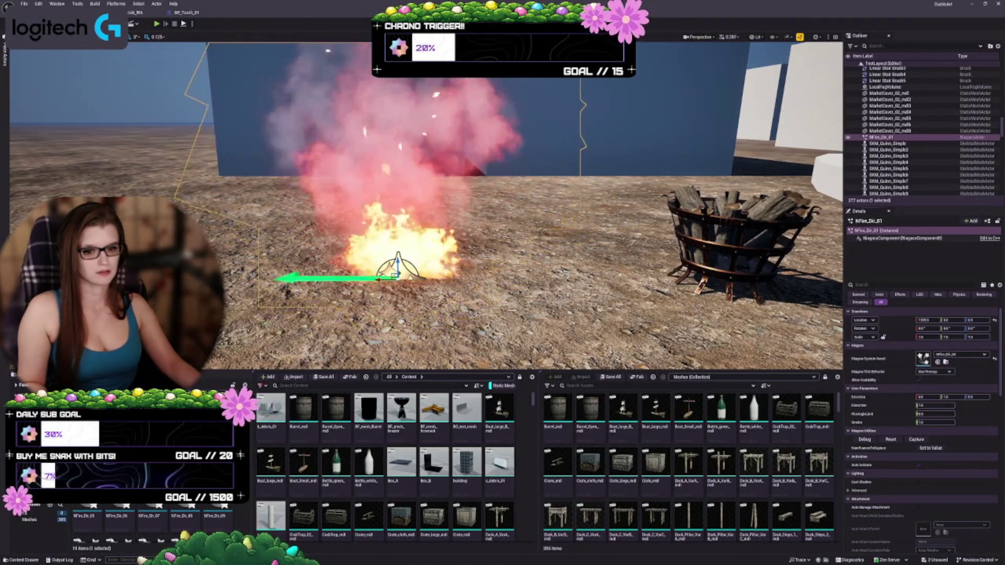
click(937, 362)
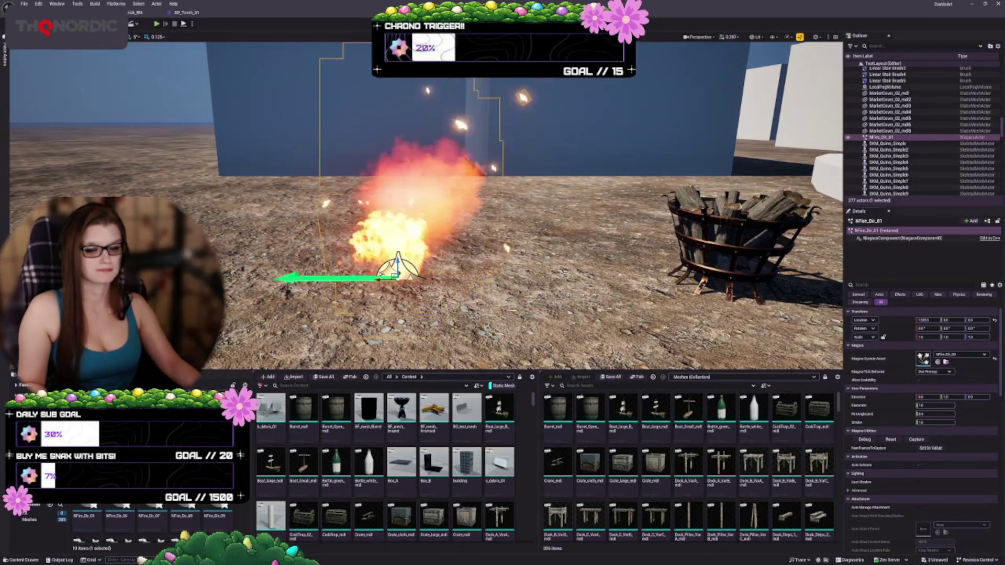
scroll(355, 187, down, 4)
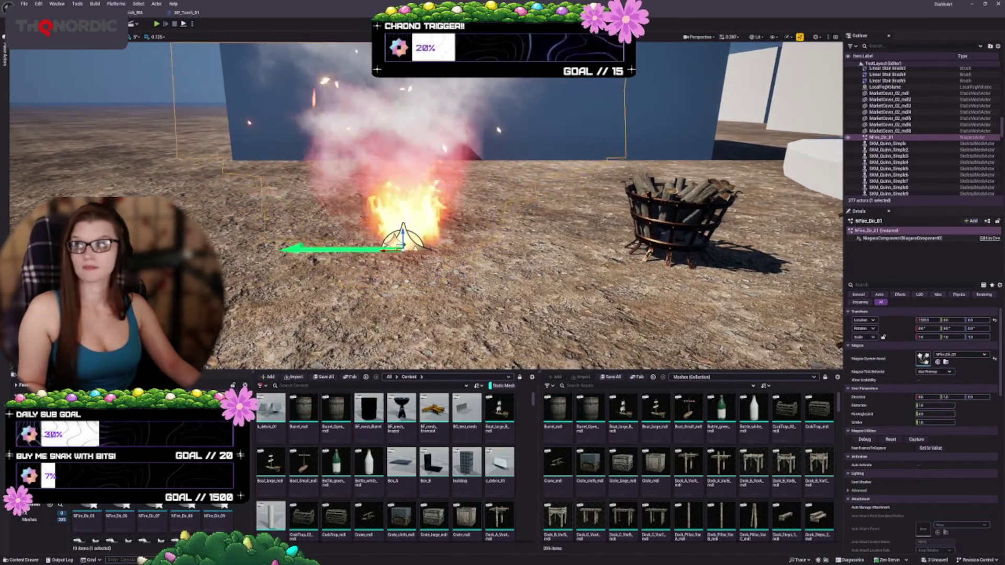
drag(170, 39, 686, 40)
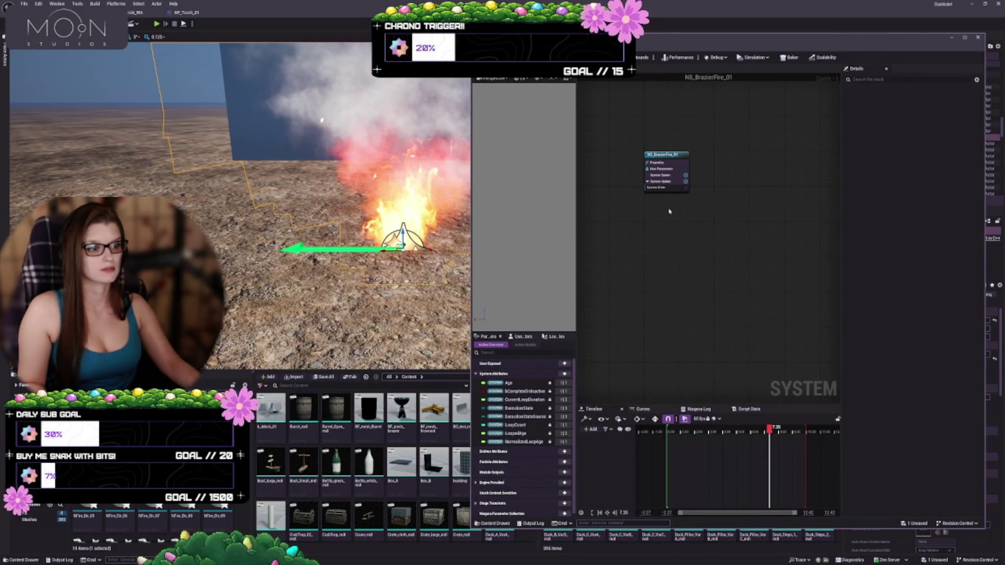
Show NFire_Dir_03's system properties and box-select all of its emitter nodes
scroll(679, 260, up, 2)
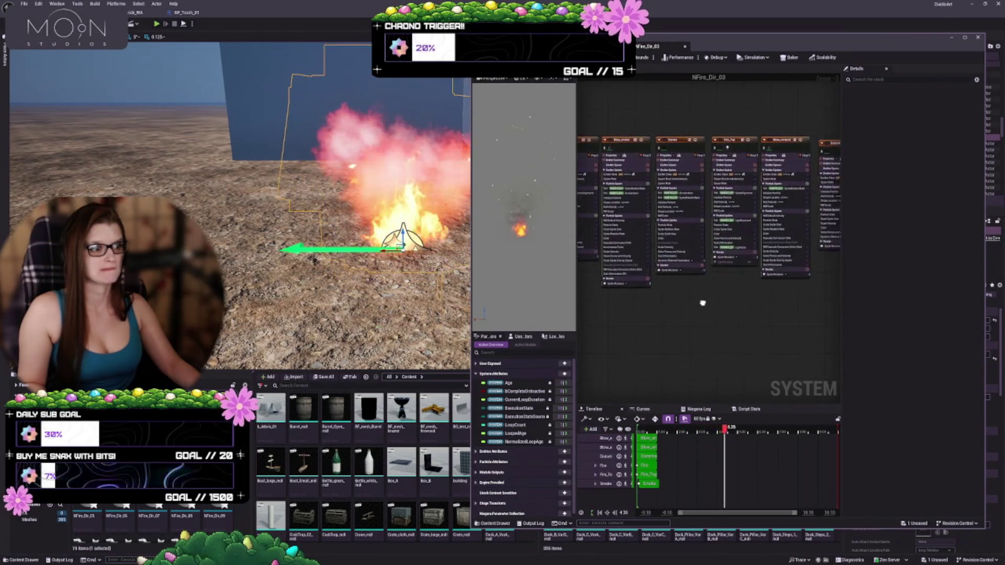
scroll(680, 302, down, 6)
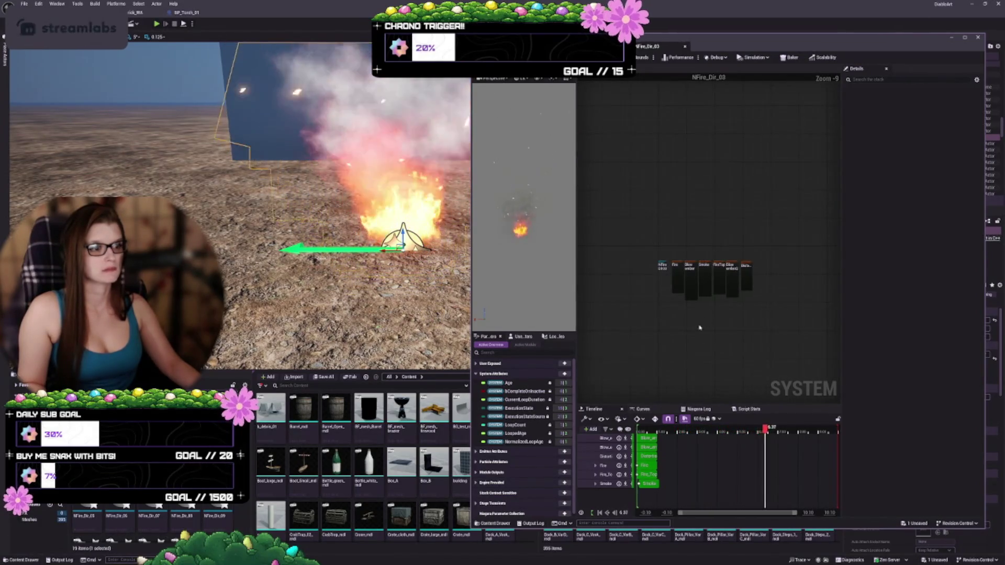
scroll(675, 285, up, 3)
scroll(673, 280, up, 2)
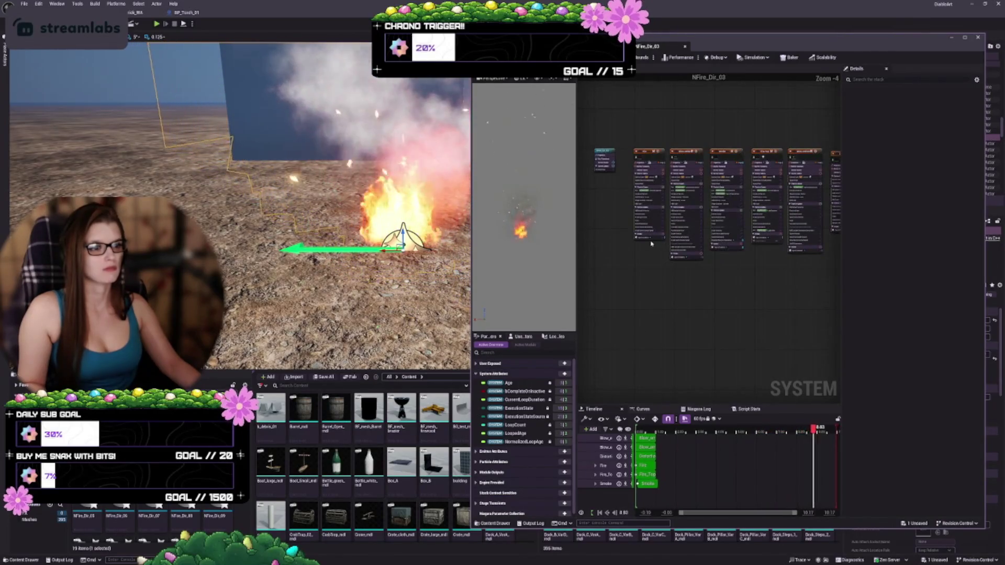
click(606, 151)
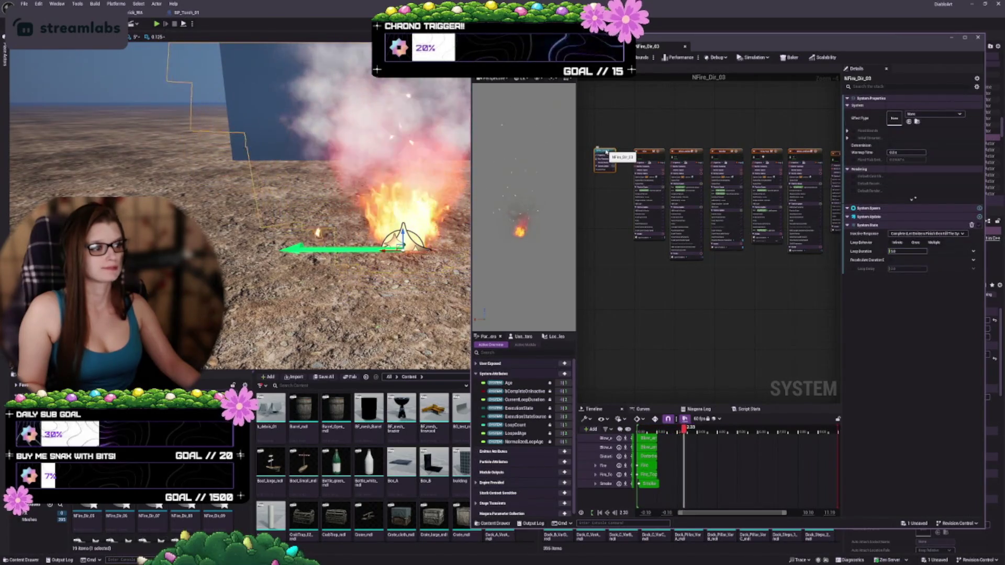
click(622, 287)
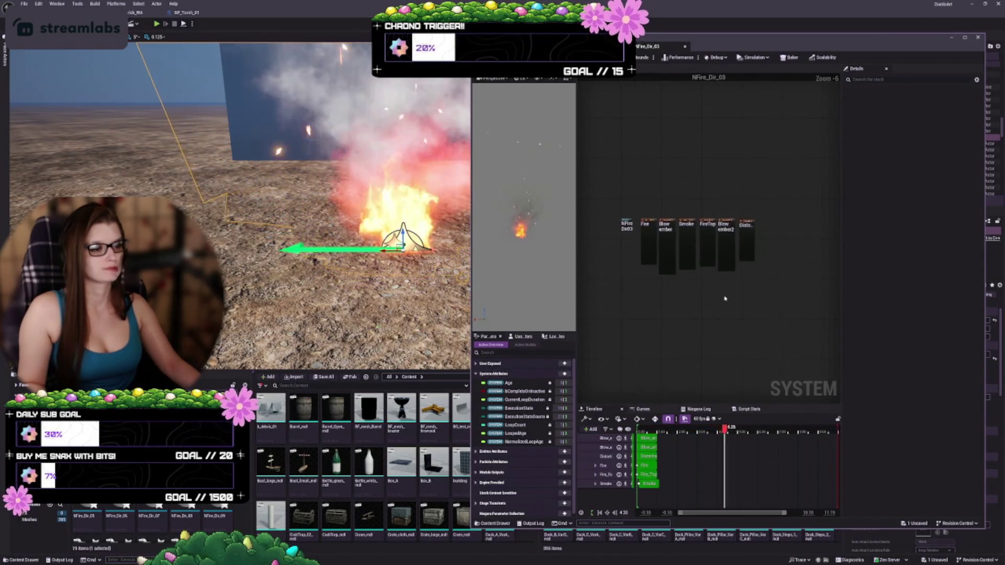
scroll(690, 291, down, 1)
mouse_move(629, 142)
mouse_down()
mouse_move(765, 274)
mouse_move(808, 284)
mouse_up()
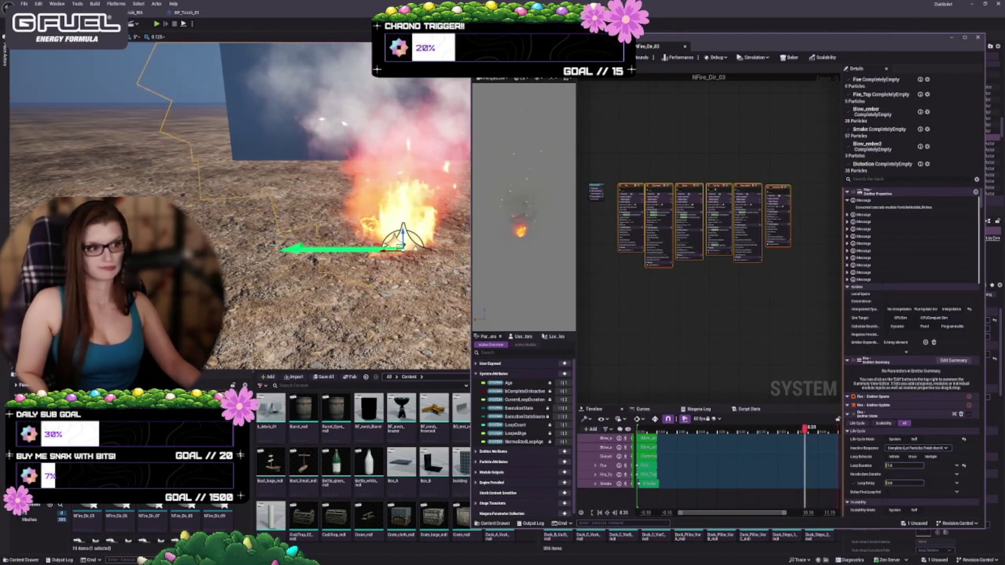
Check the BP_Brazier_01 tab, then box-select NS_BrazierFire_01's six emitters and clear the selection
click(592, 46)
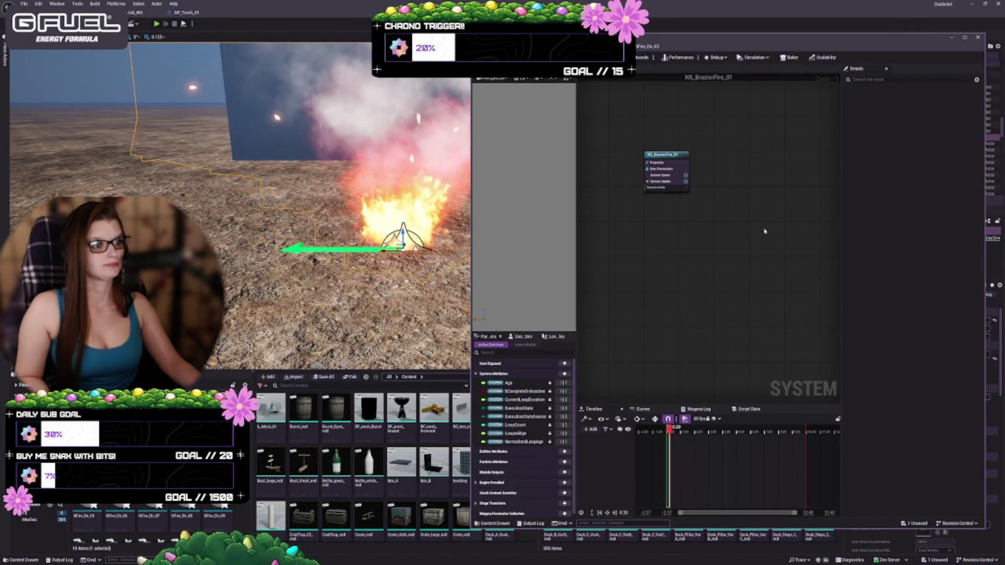
drag(765, 232, 718, 232)
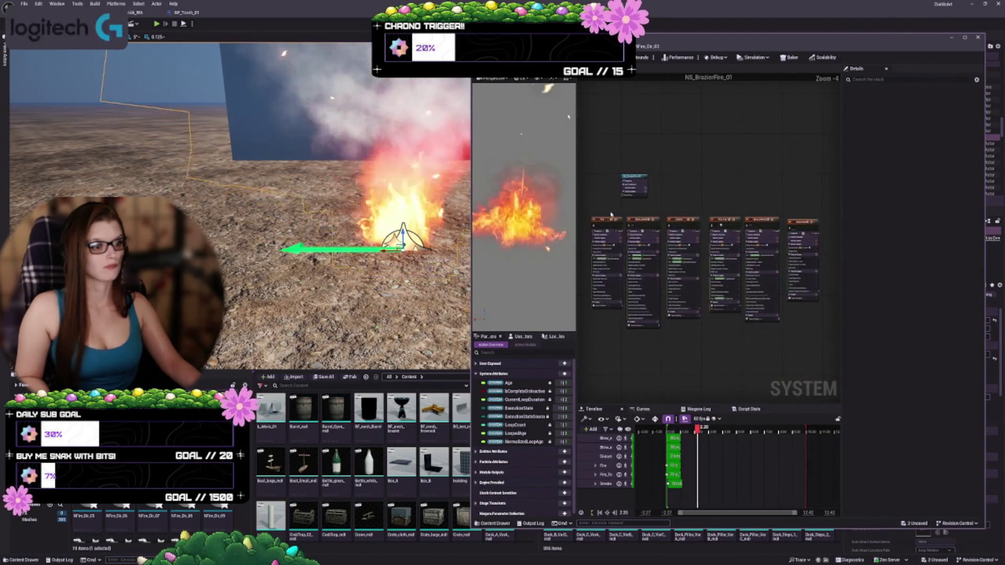
scroll(654, 202, down, 2)
mouse_move(810, 209)
mouse_down()
mouse_move(578, 261)
mouse_move(609, 223)
mouse_move(645, 213)
mouse_move(682, 181)
mouse_up()
click(625, 150)
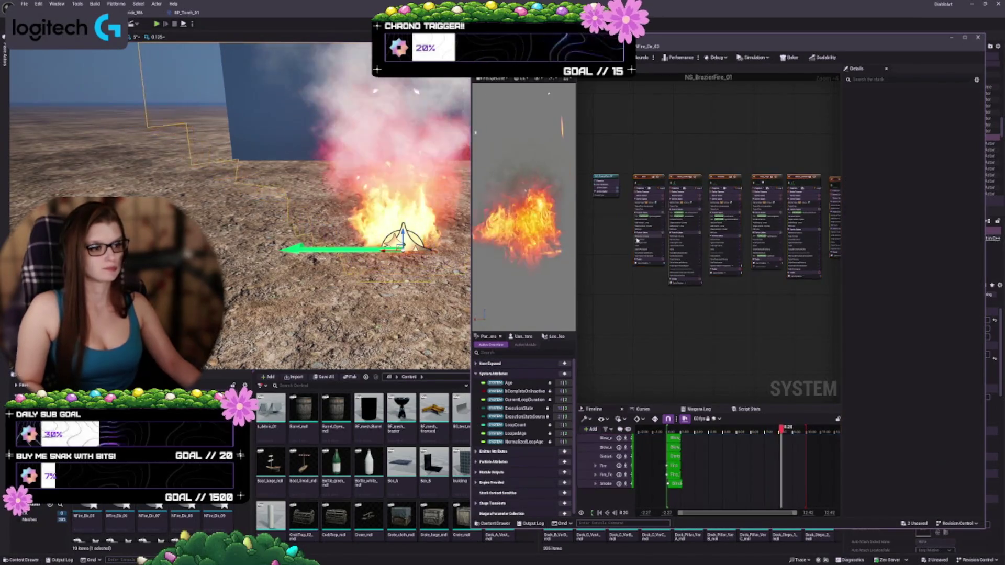
scroll(625, 151, up, 4)
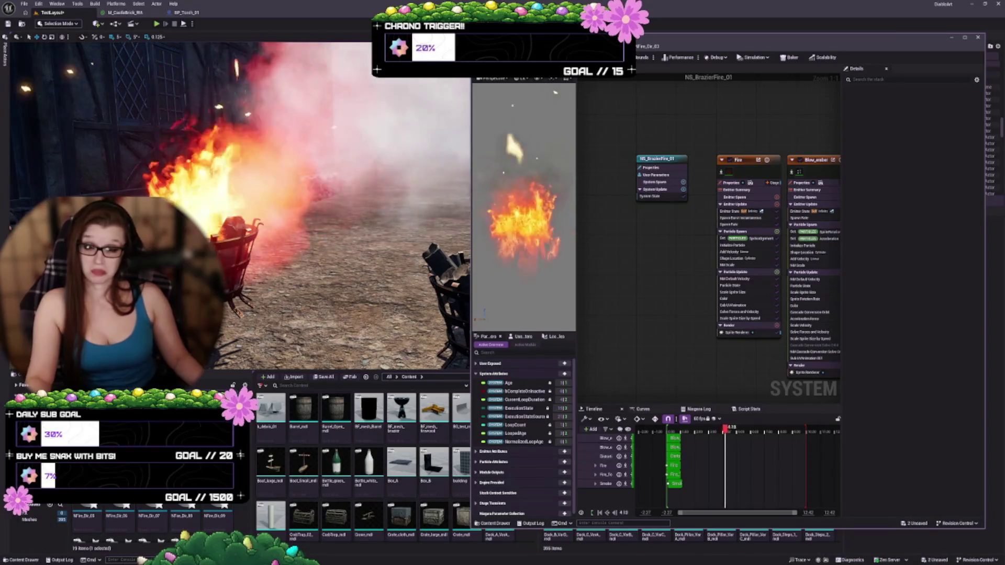
Widen the Niagara editor over the level view and give the node graph more width
drag(785, 38, 737, 38)
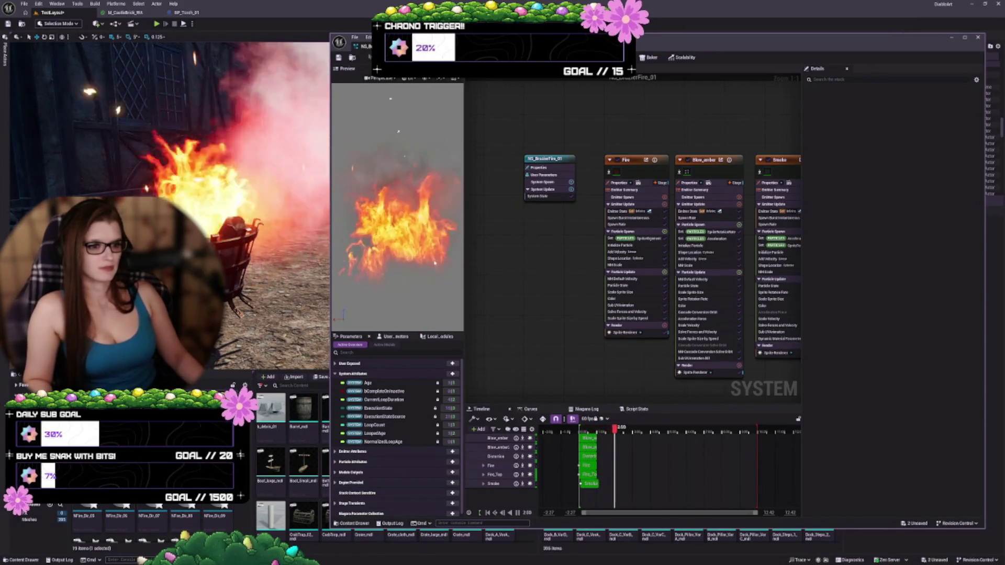
drag(803, 283, 855, 283)
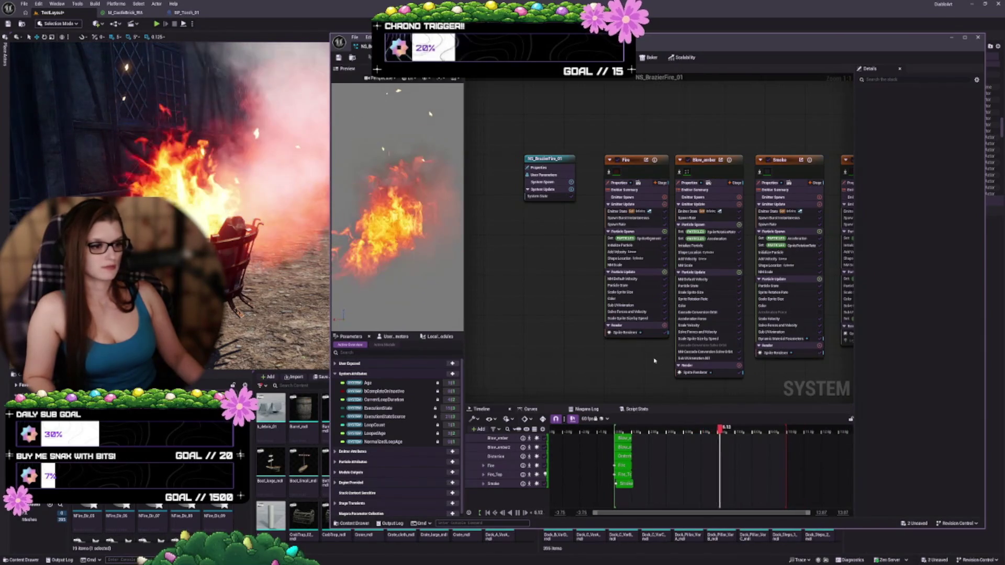
scroll(661, 341, down, 2)
scroll(661, 341, down, 2)
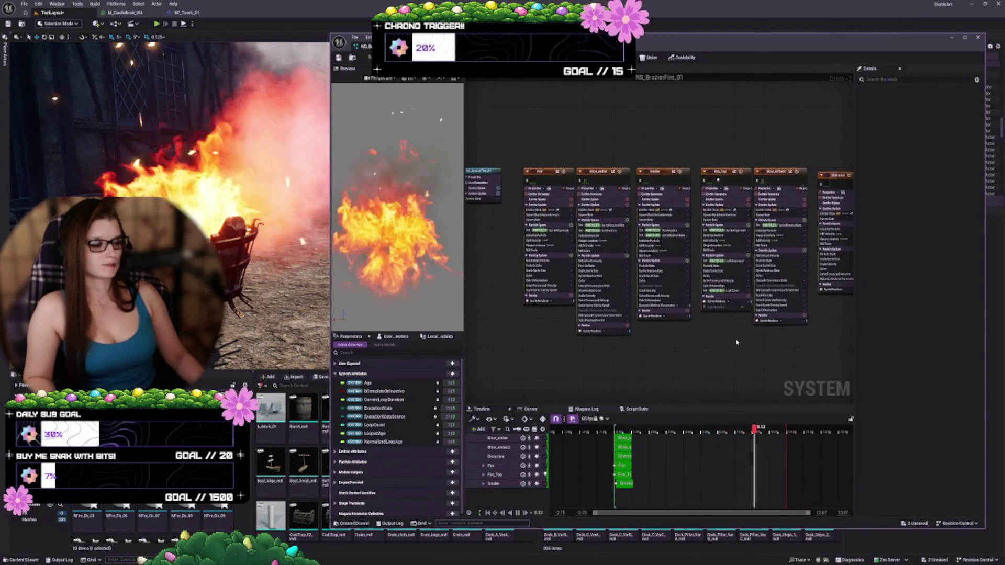
Select the Distortion emitter, then every emitter, then the NS_BrazierFire_01 system node and all nodes
click(774, 226)
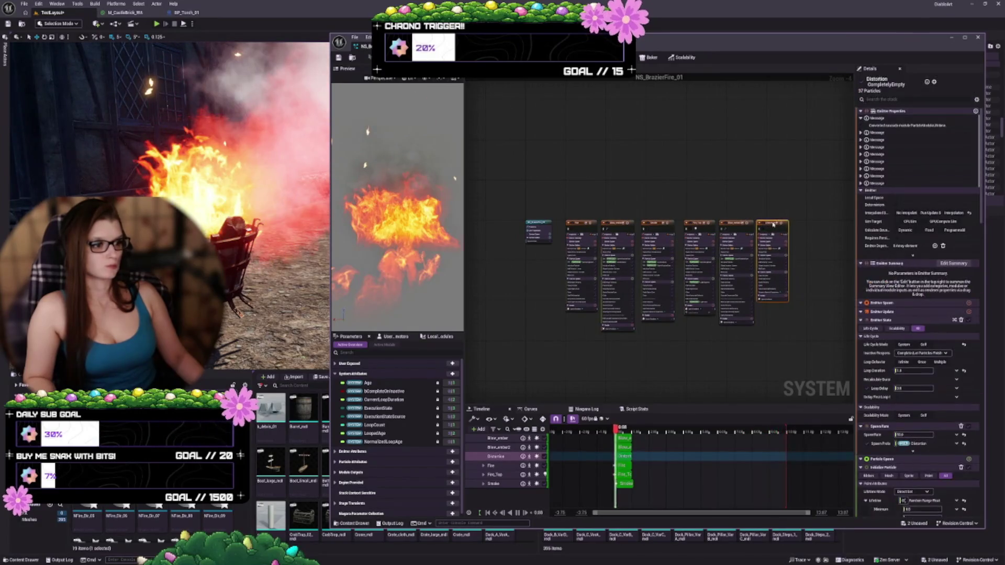
mouse_move(799, 349)
mouse_down()
mouse_move(582, 191)
mouse_move(656, 215)
mouse_up()
scroll(582, 192, up, 4)
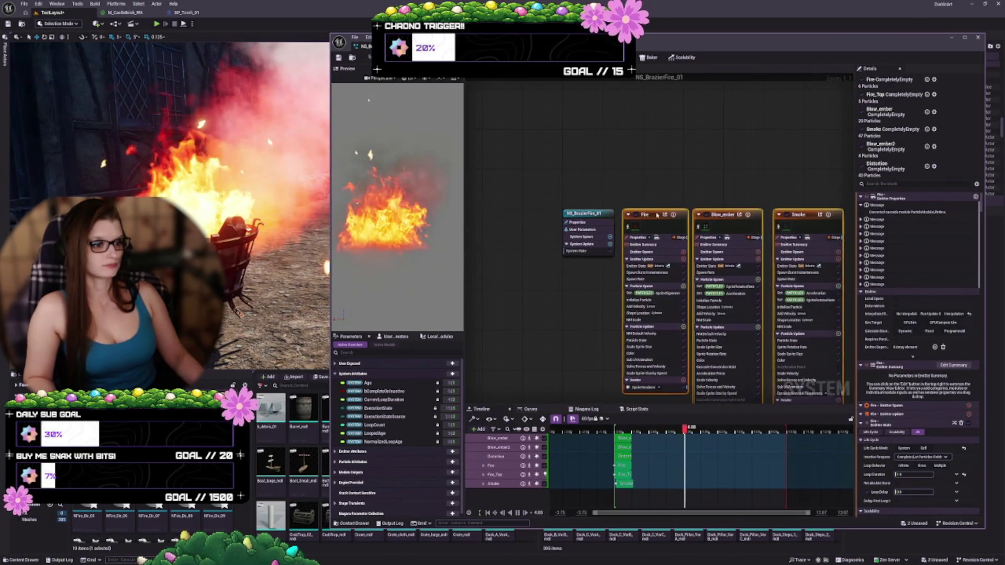
mouse_move(667, 179)
mouse_down()
mouse_move(617, 112)
mouse_move(602, 109)
mouse_up()
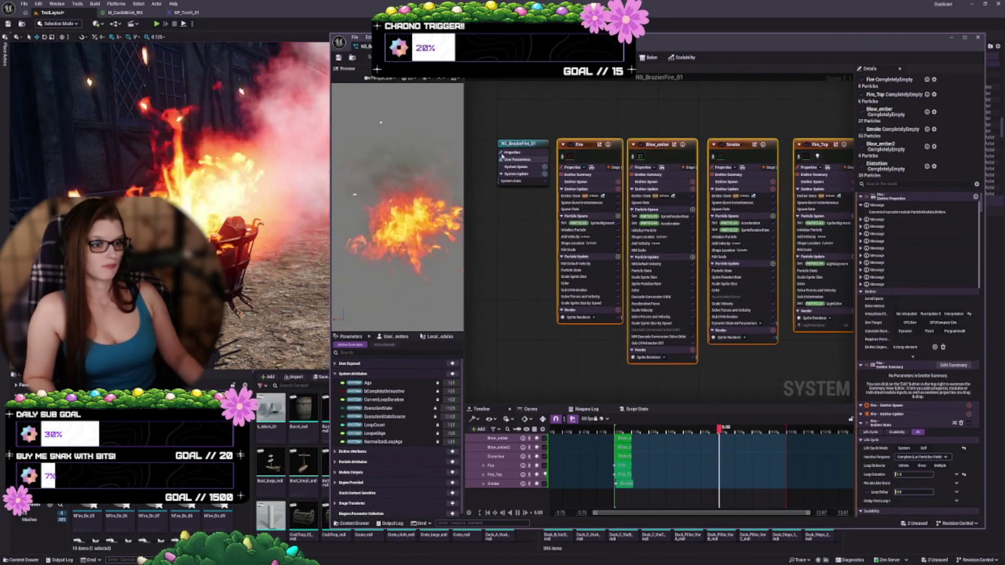
click(517, 146)
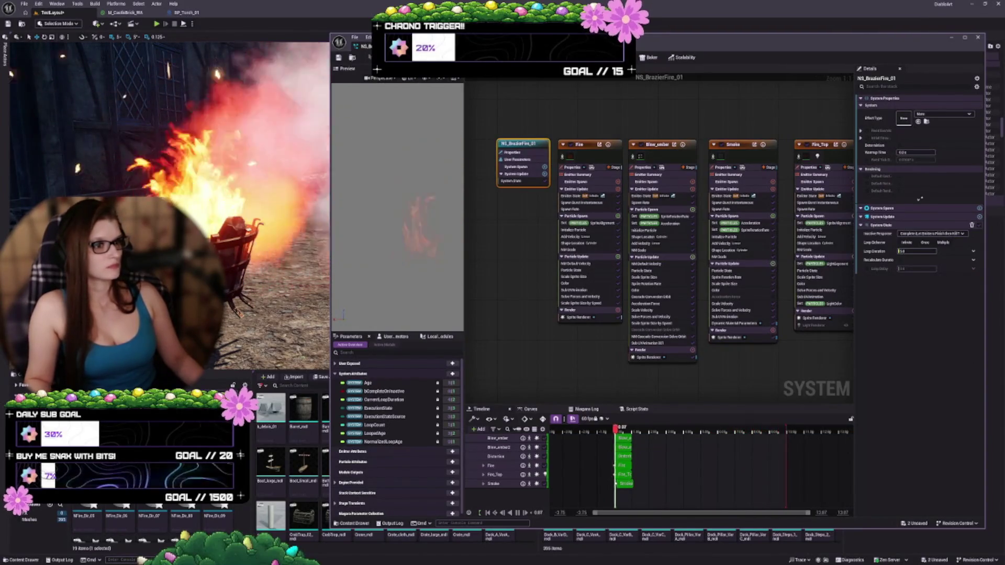
key(ctrl+a)
scroll(540, 225, down, 3)
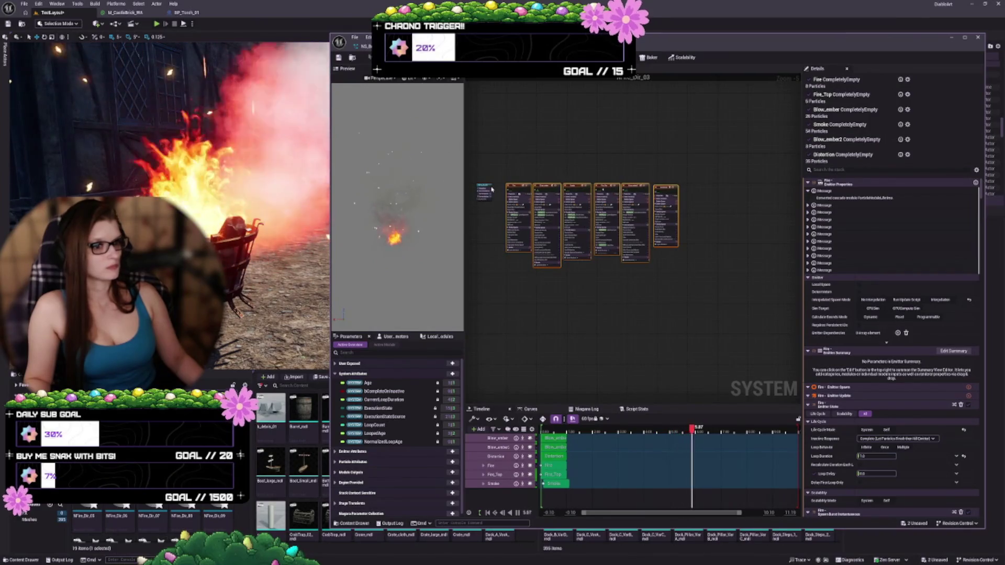
click(643, 168)
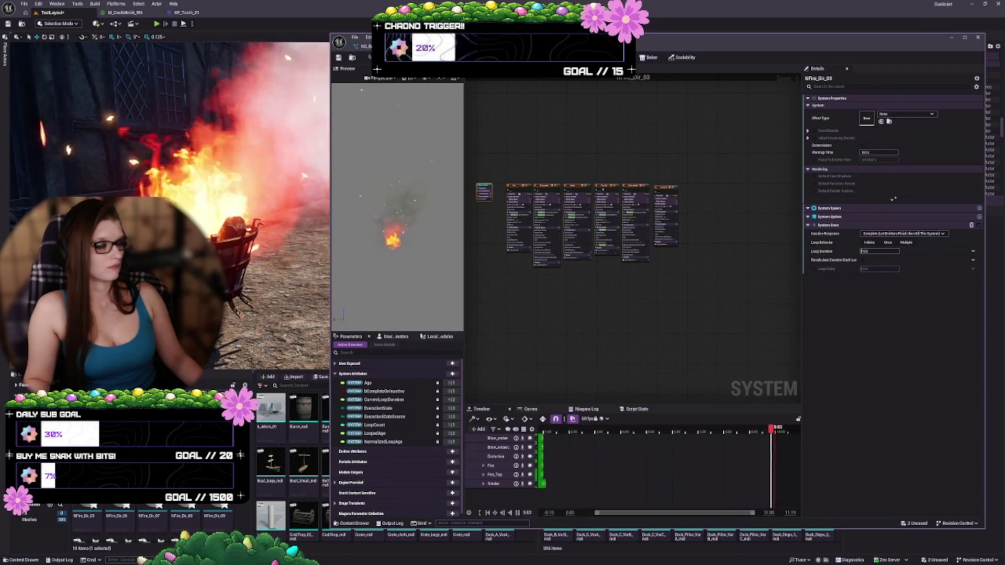
click(503, 47)
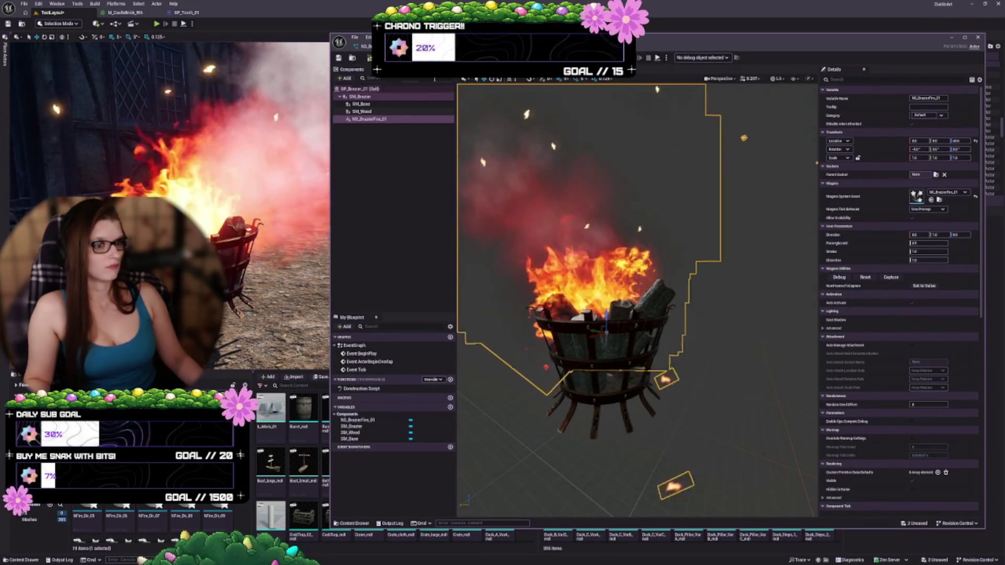
click(366, 47)
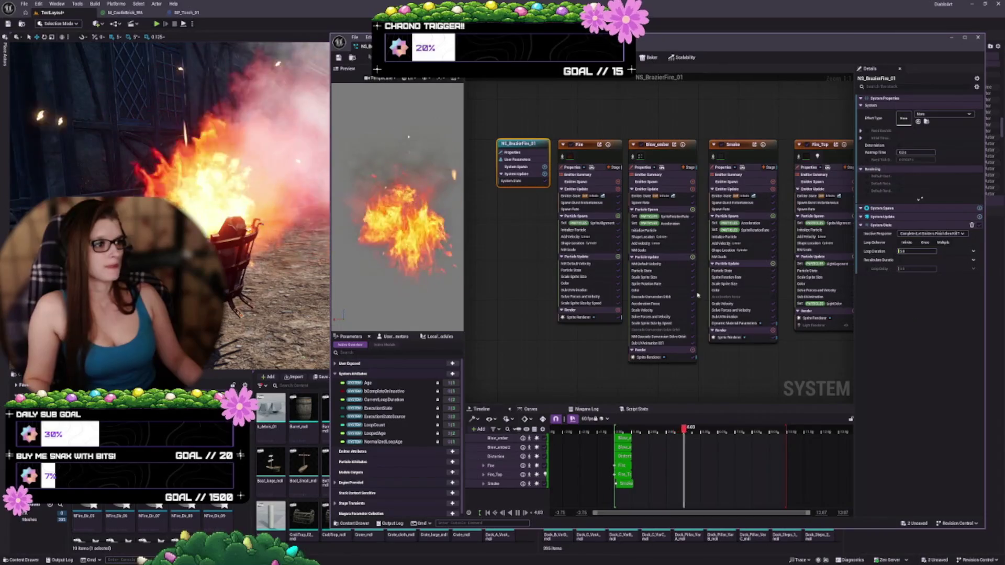
click(403, 46)
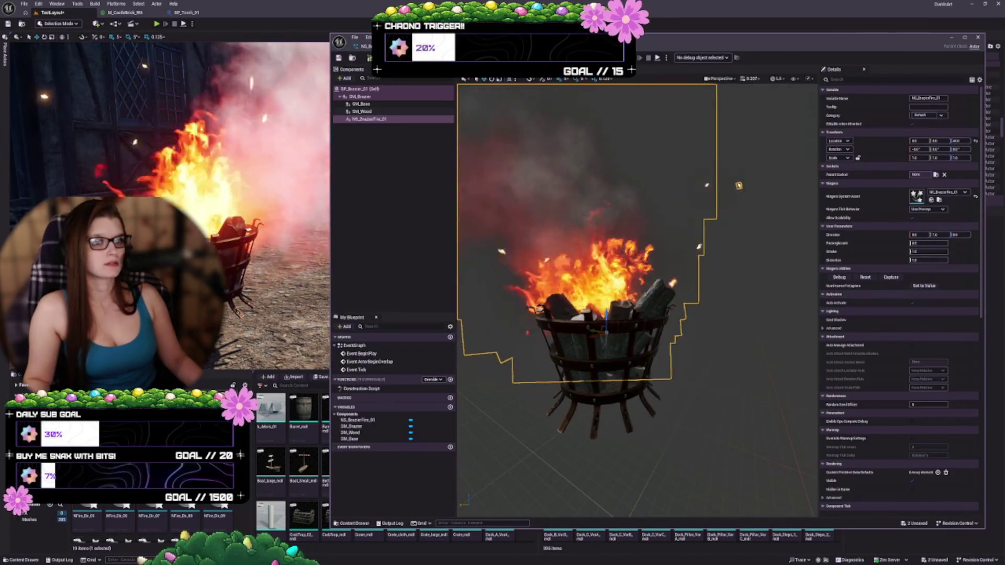
click(365, 46)
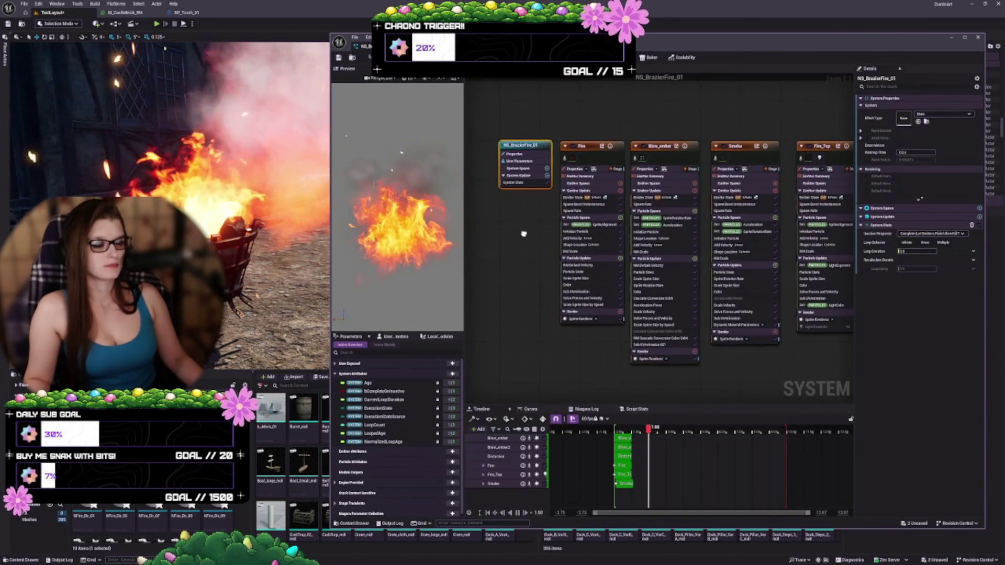
click(602, 265)
Isolate the Fire emitter so only its flames play, hiding the smoke
mouse_move(538, 283)
mouse_down()
mouse_move(472, 238)
mouse_move(490, 248)
mouse_up()
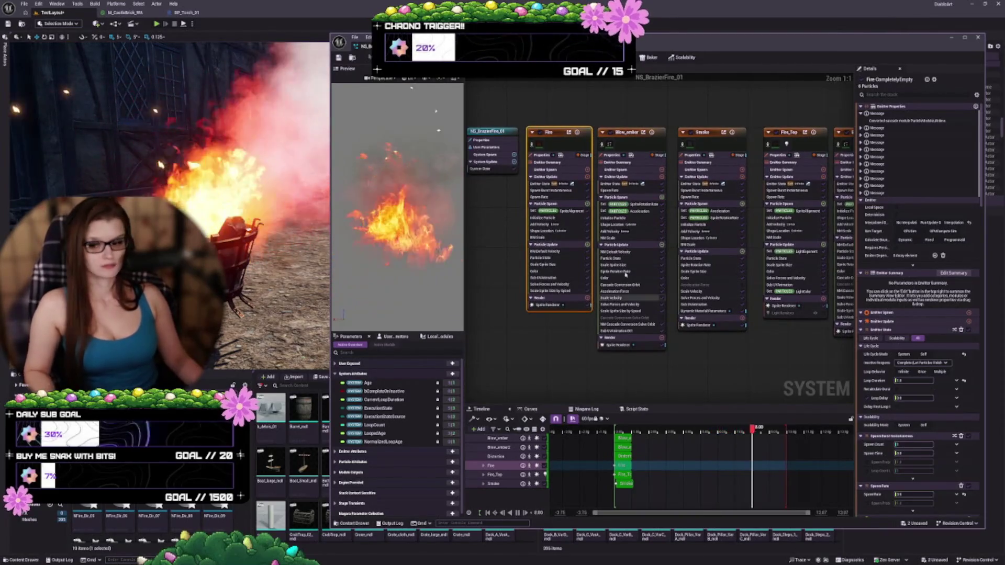
scroll(606, 239, up, 3)
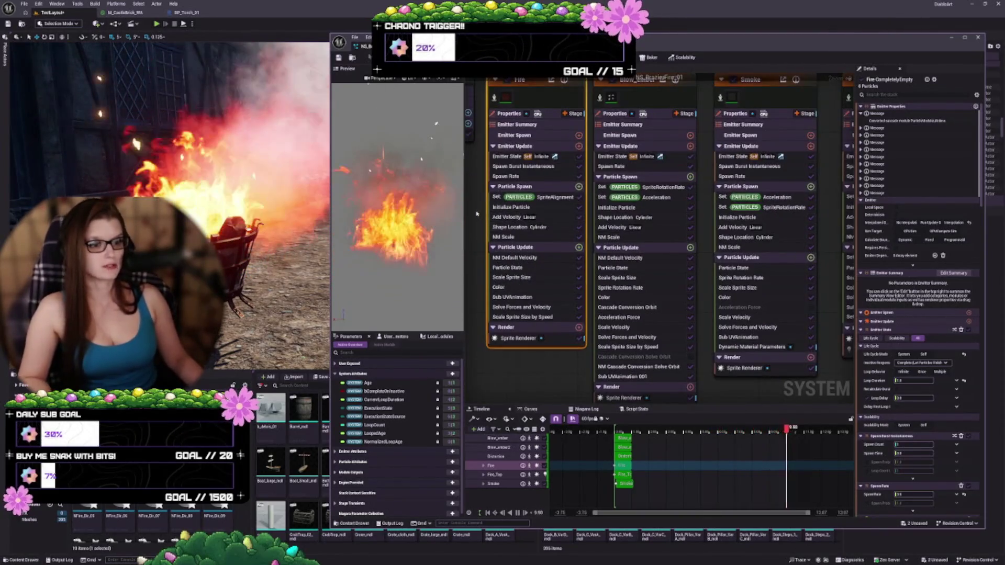
scroll(515, 152, down, 2)
click(514, 141)
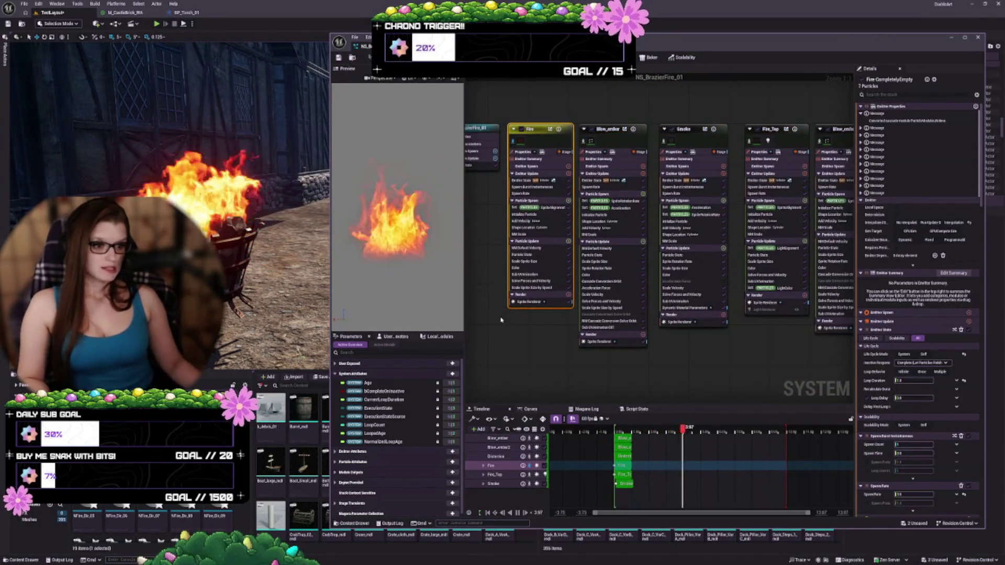
Inspect the Fire emitter's Spawn Burst Instantaneous and Spawn Rate modules in Details
drag(497, 320, 539, 332)
scroll(667, 243, up, 3)
click(523, 179)
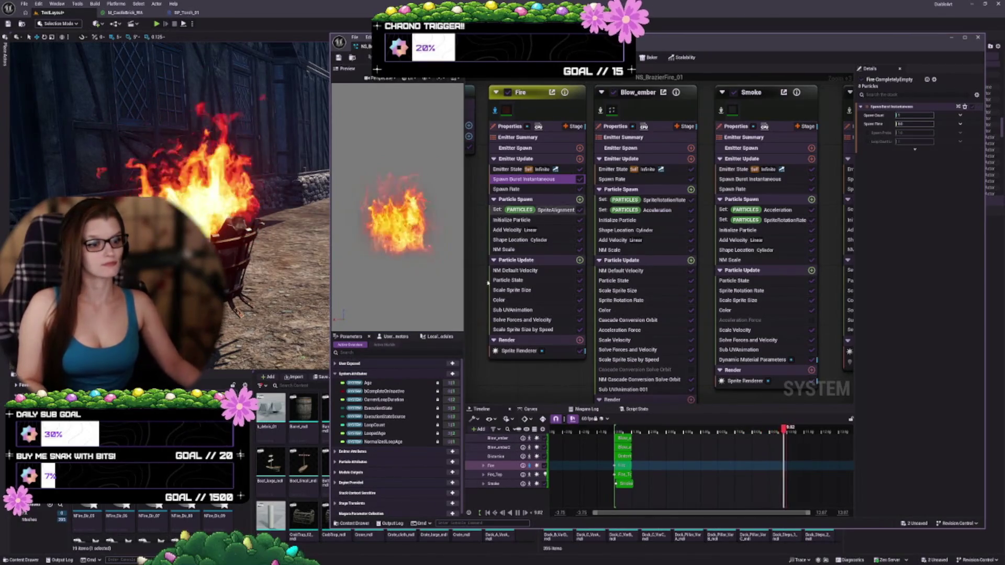
drag(548, 372, 553, 366)
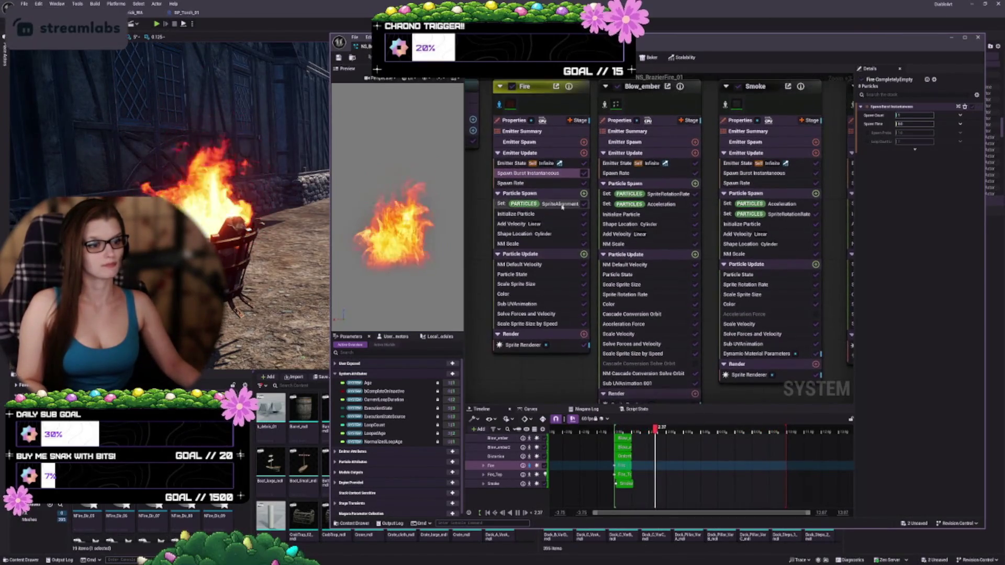
click(534, 183)
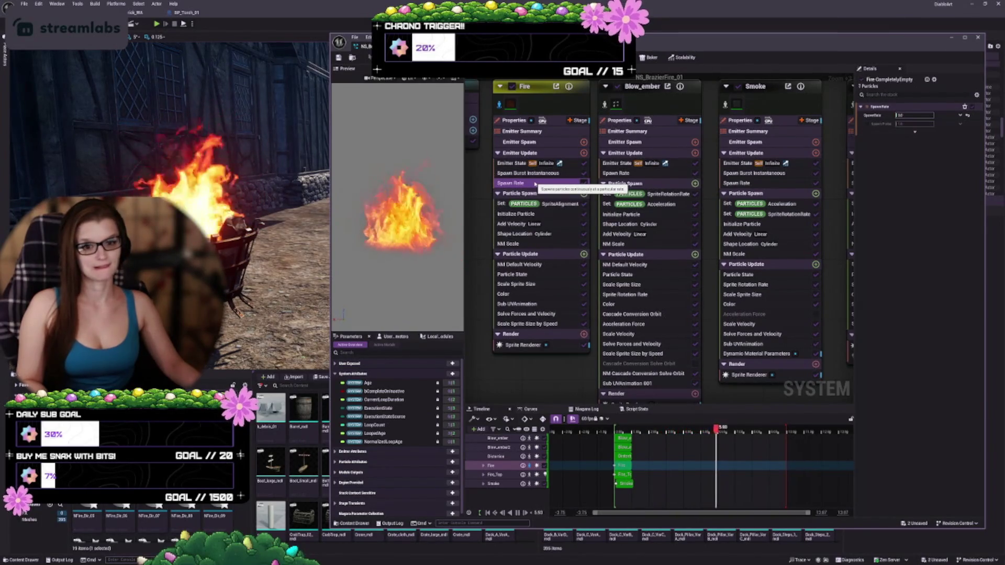
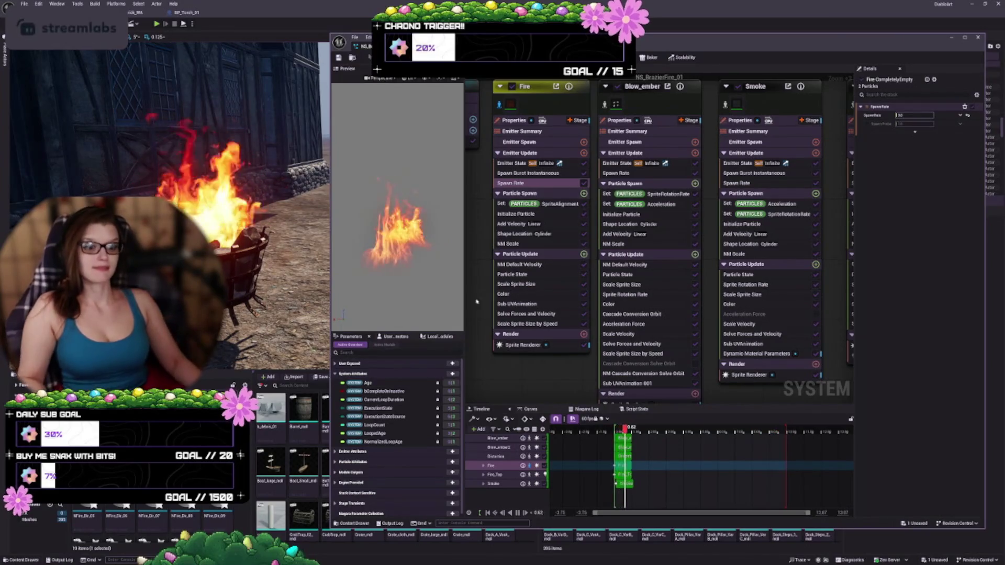
Select the Fire emitter node in NS_BrazierFire_01 to show its properties
scroll(527, 375, down, 1)
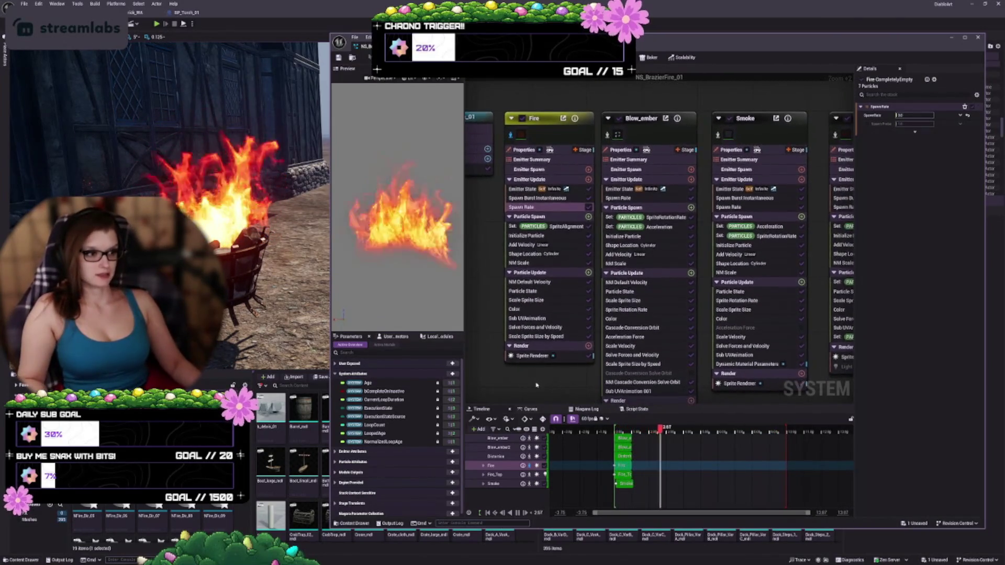
click(547, 135)
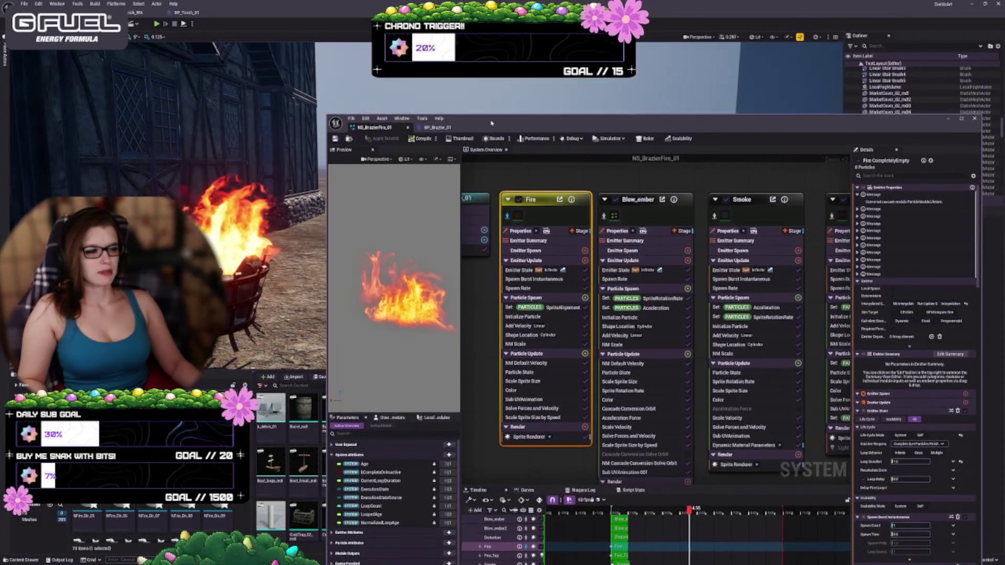
Raise the level viewport scalability from Medium to High so the placed brazier burns again
drag(785, 37, 782, 117)
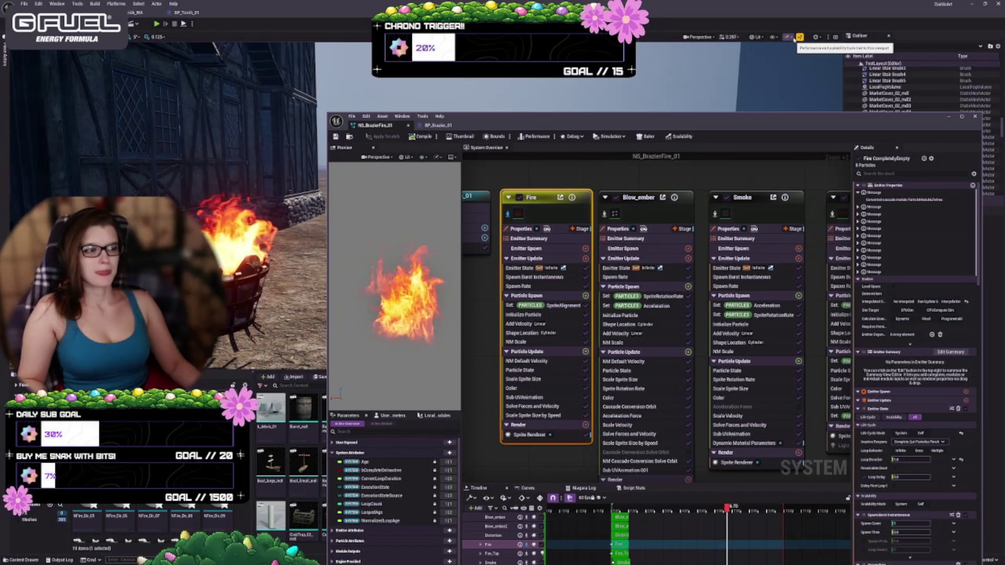
click(793, 38)
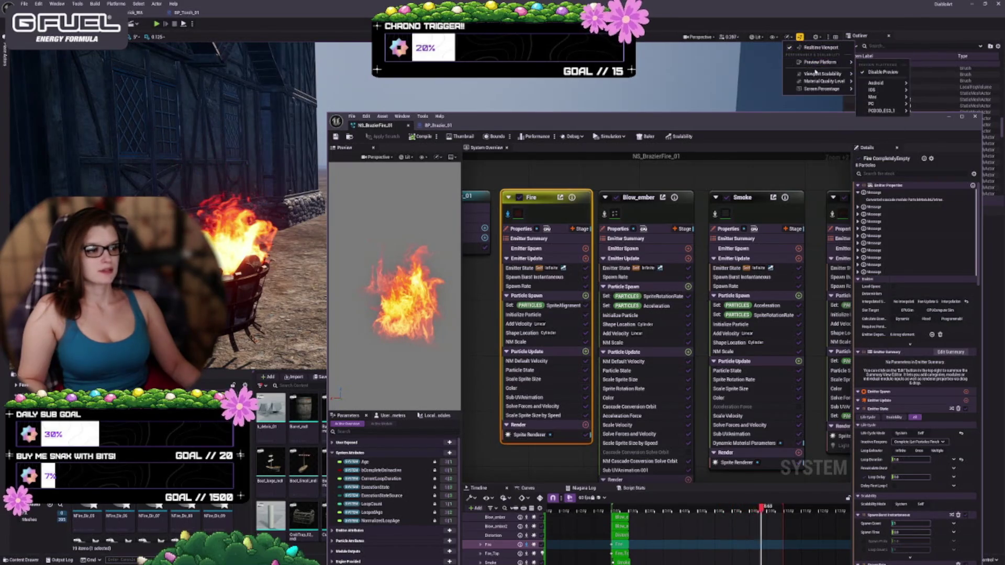
mouse_move(821, 73)
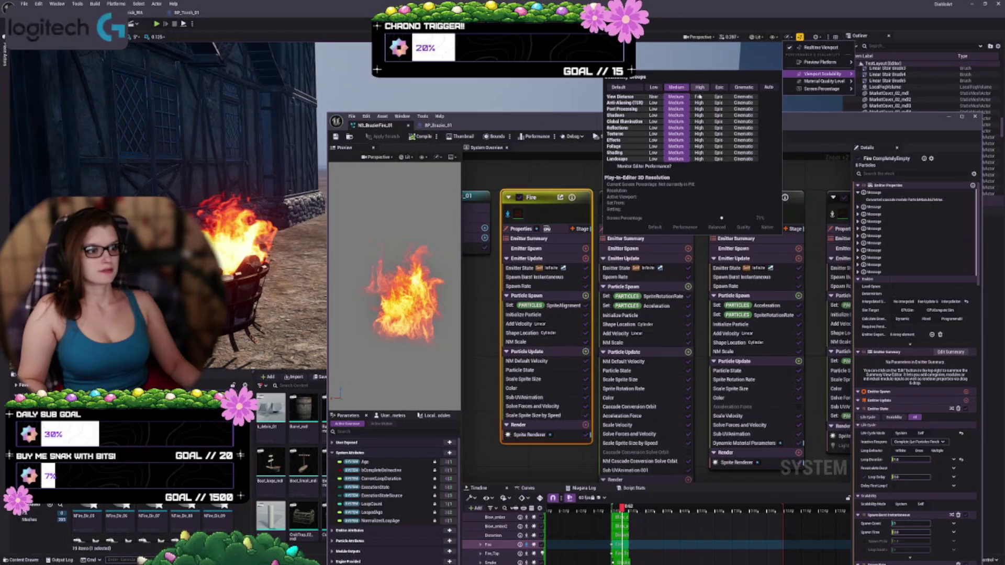
click(700, 87)
drag(830, 126, 838, 40)
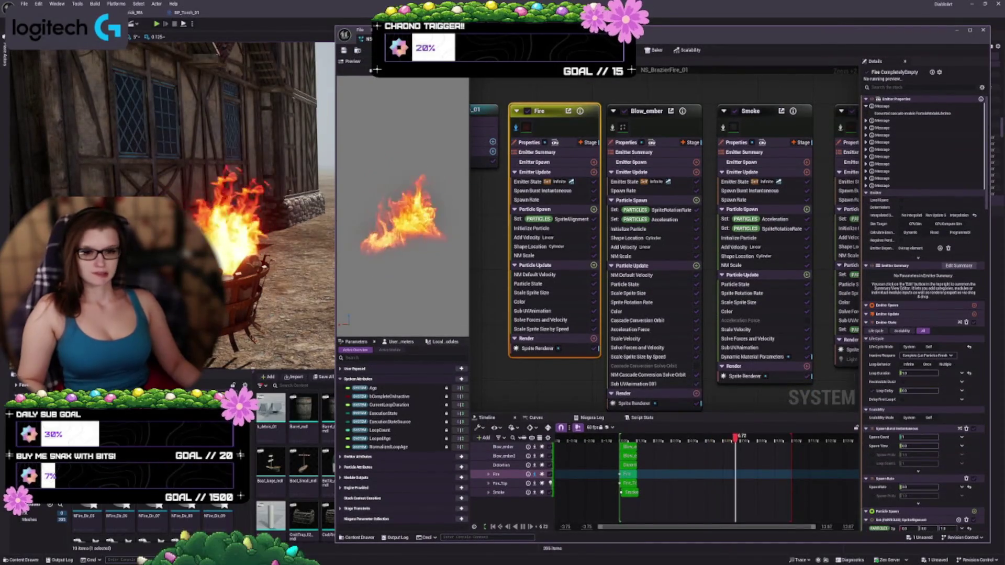
Frame the brazier in the level view and review Fire's Spawn Rate, Spawn Burst, SpriteAlignment and Initialize Particle
drag(229, 300, 228, 300)
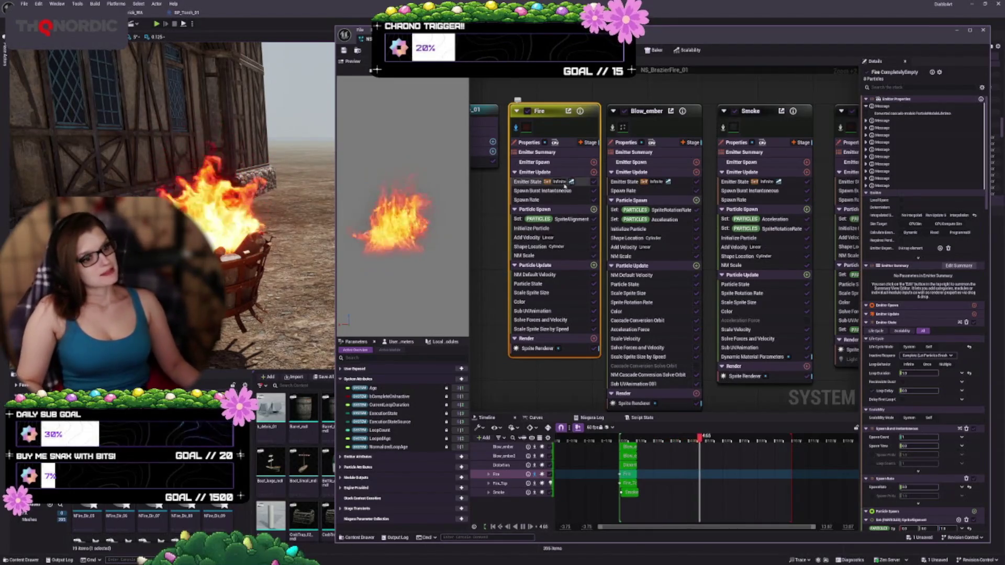
click(544, 201)
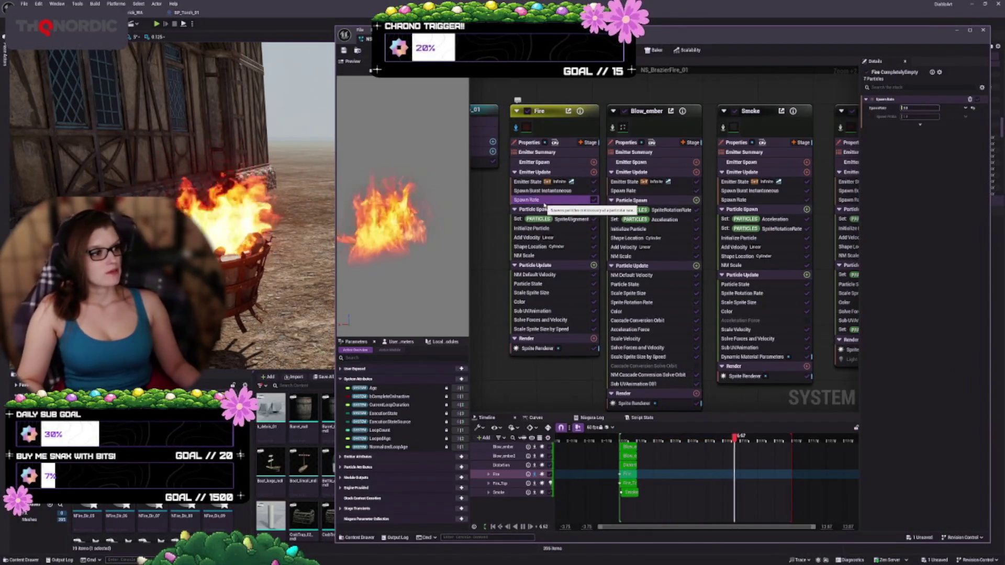
click(543, 191)
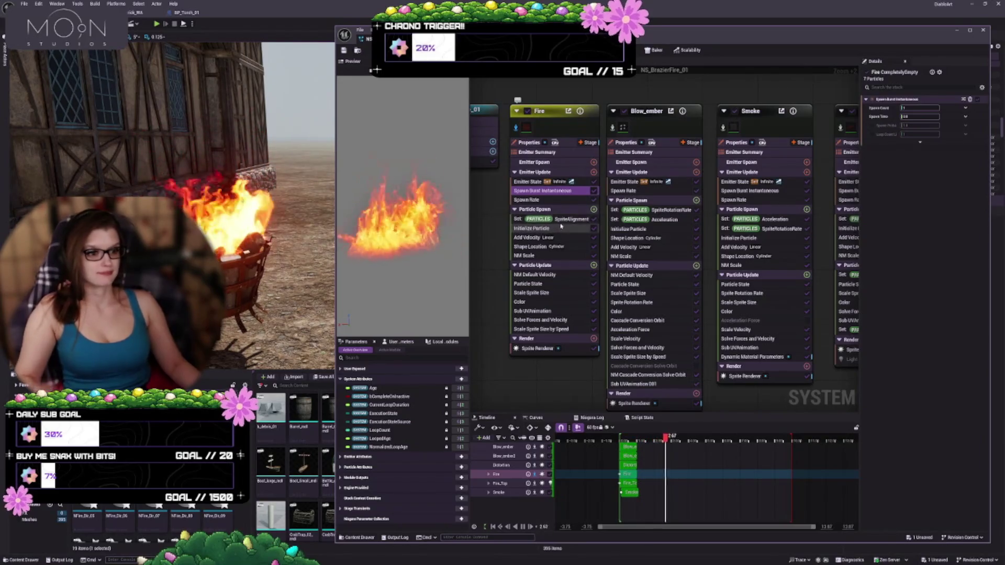
click(559, 219)
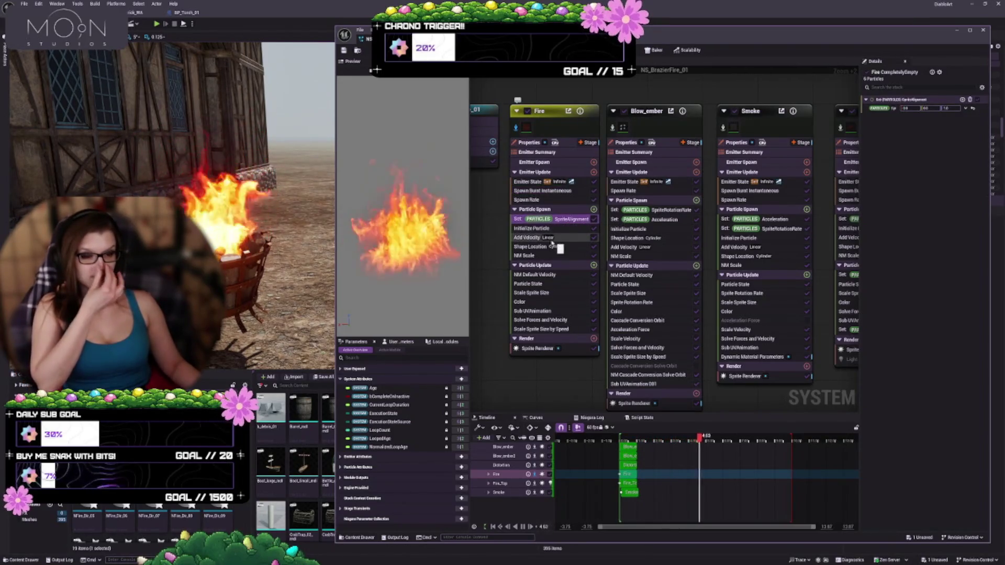
click(539, 229)
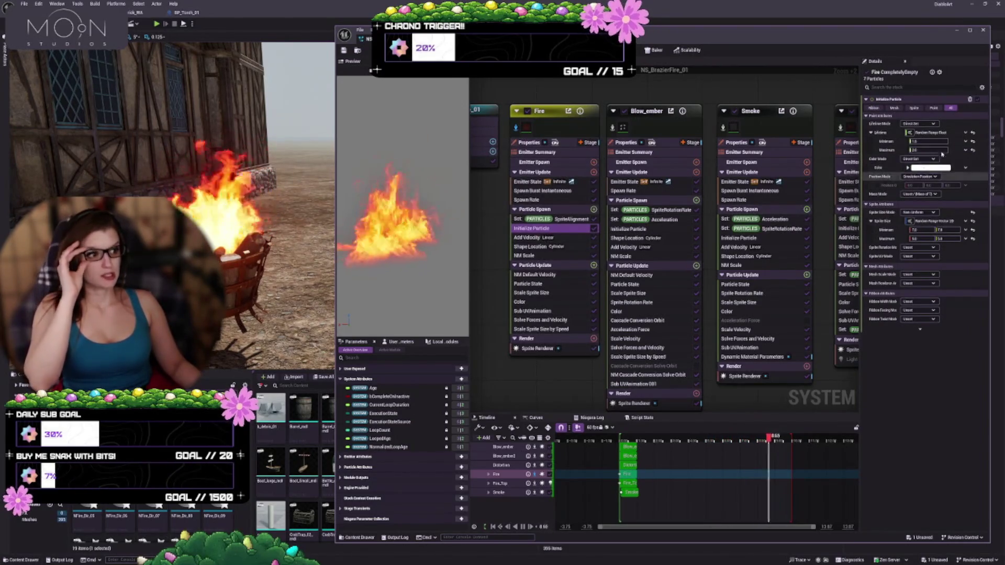
Set the Fire emitter's Sprite Size Maximum to 4, then briefly check BP_Brazier_01 and return
click(552, 116)
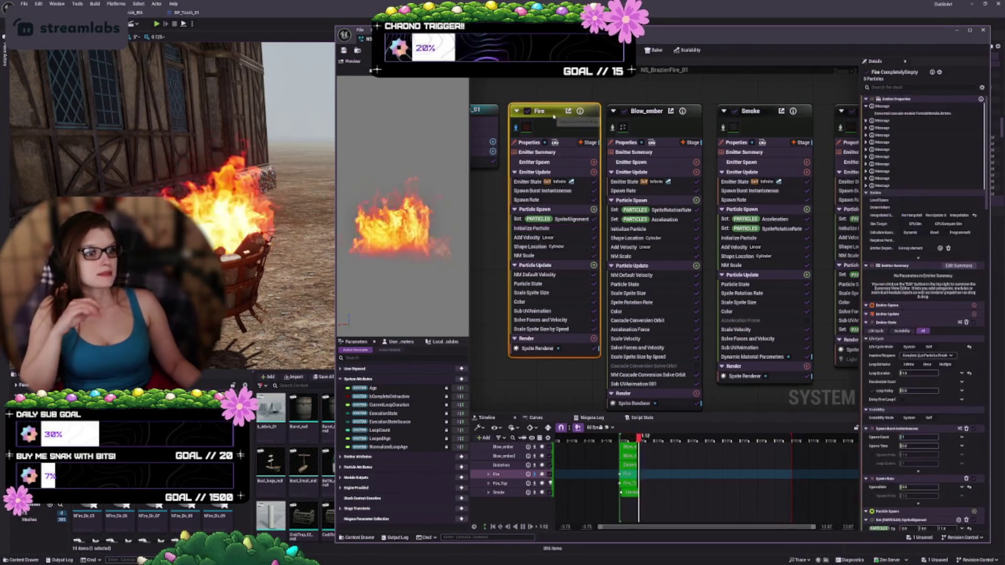
click(544, 228)
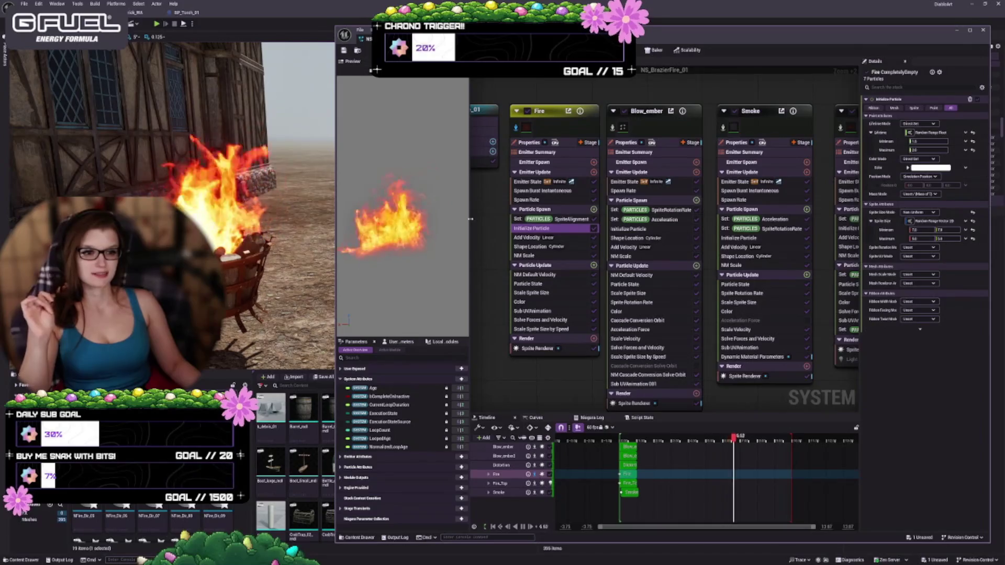
drag(469, 220, 481, 221)
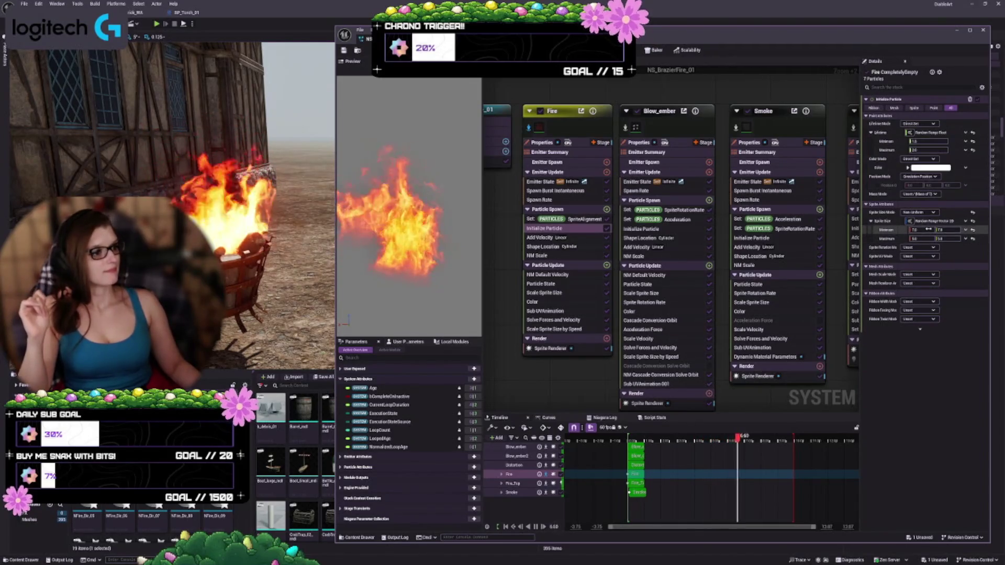
drag(923, 236, 937, 235)
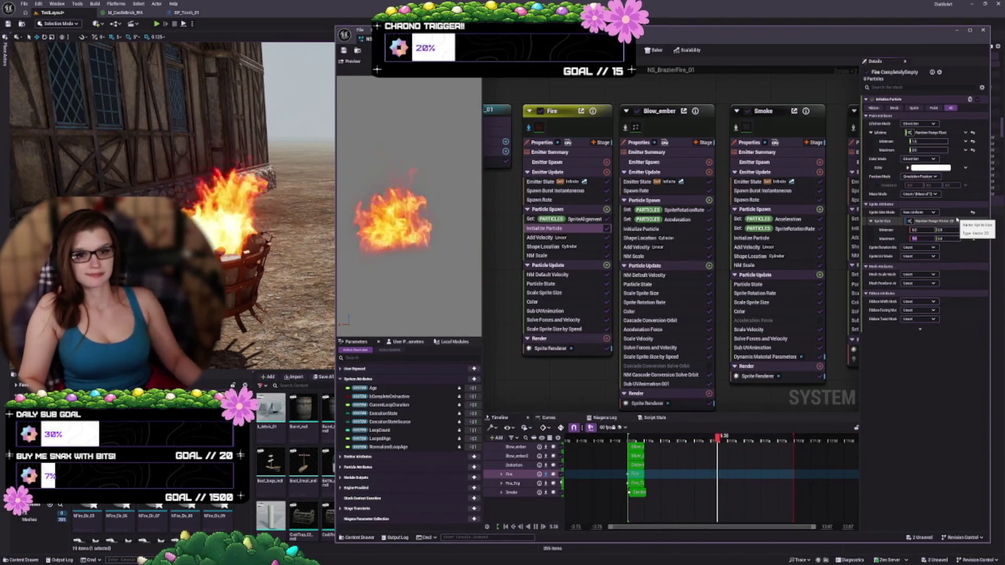
text(4)
key(Tab)
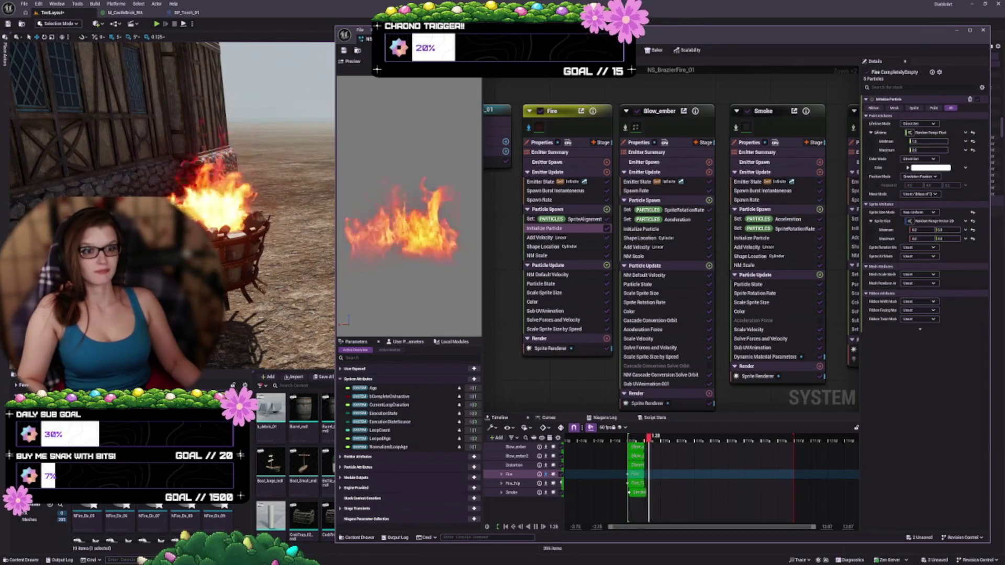
click(409, 39)
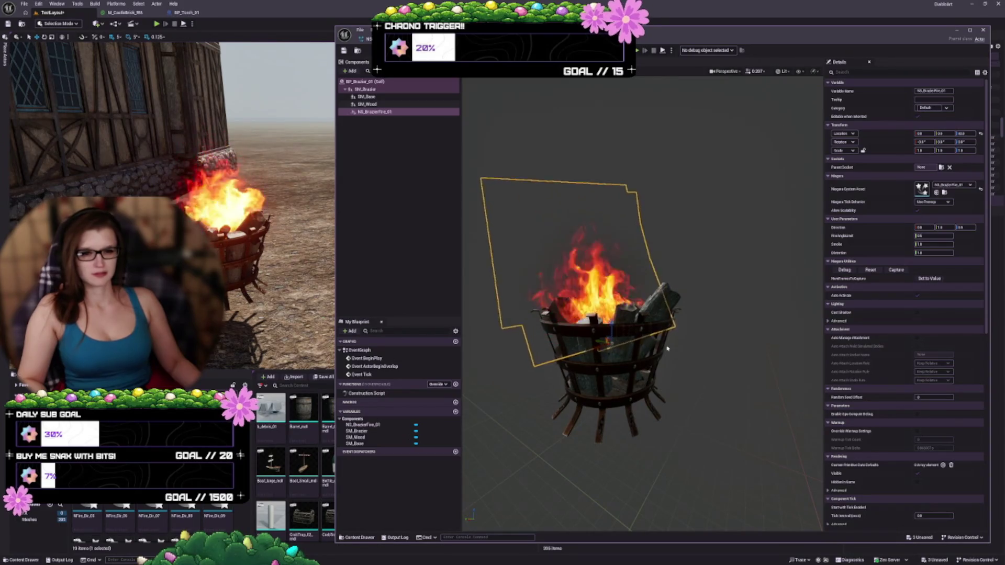
key(ctrl+e)
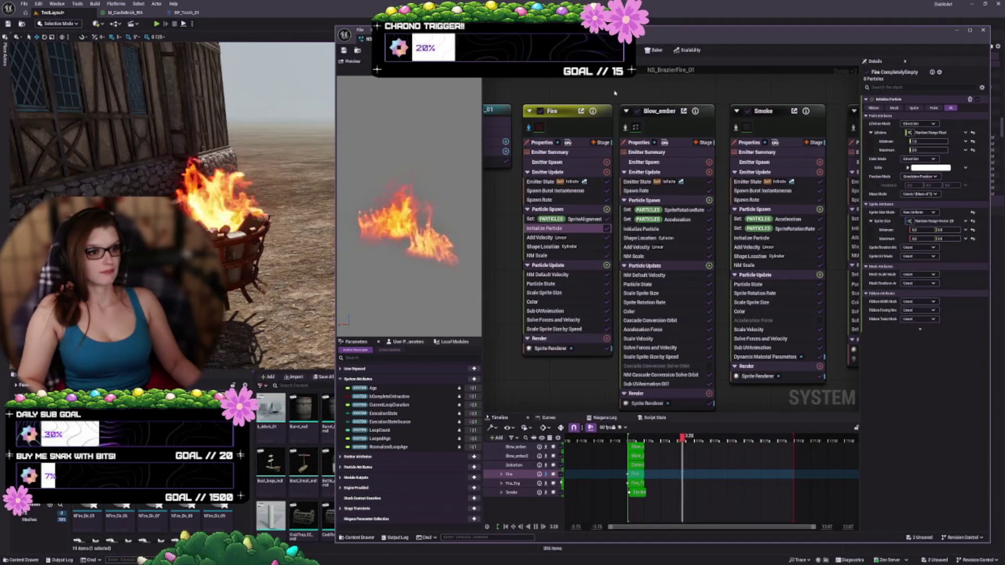
Show the Fire emitter's Add Velocity module settings in the Details panel
click(579, 240)
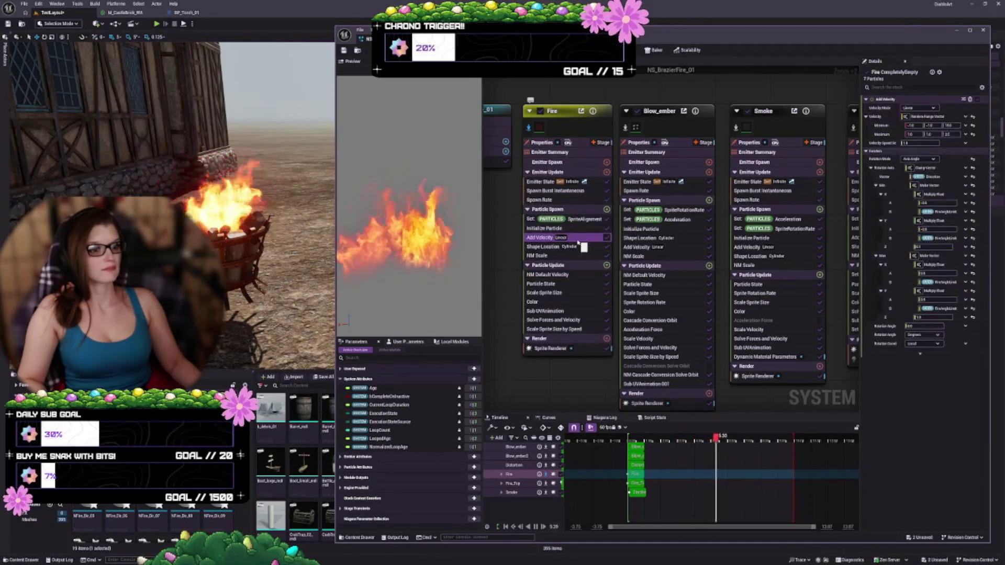
click(578, 229)
click(579, 238)
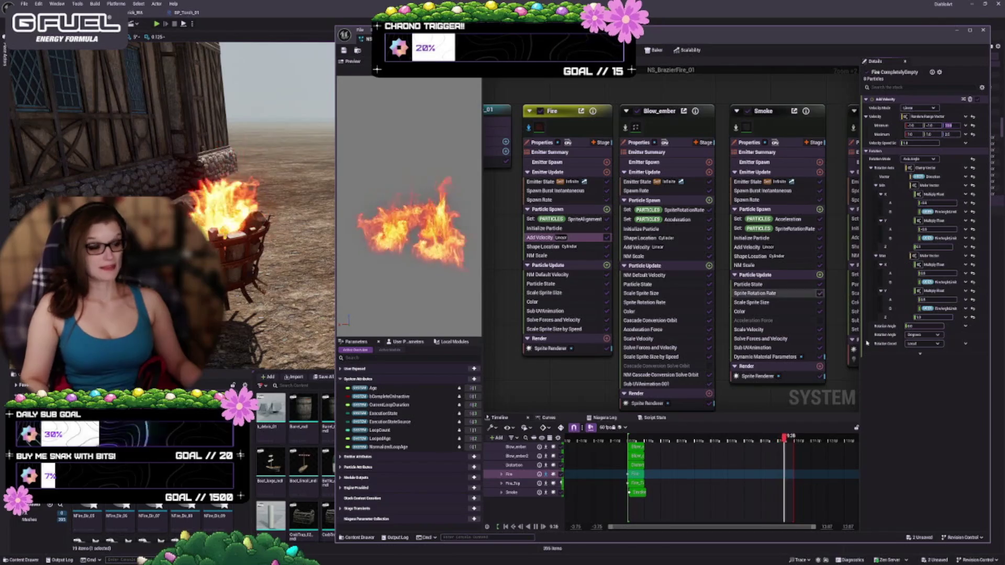
Review Fire's Shape Location and NM Default Velocity, then display the Scale Sprite Size curve
drag(482, 308, 456, 308)
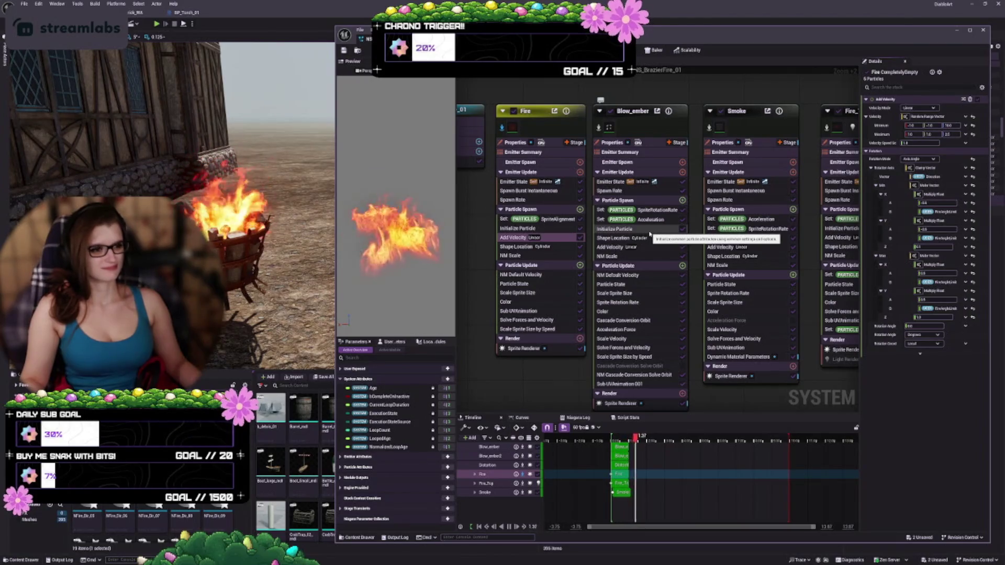
click(524, 248)
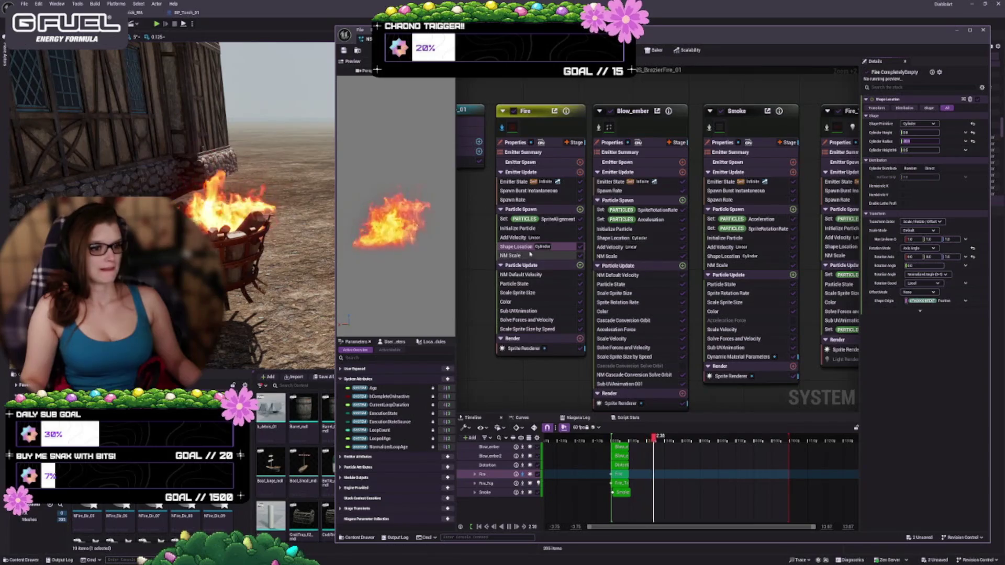
click(530, 276)
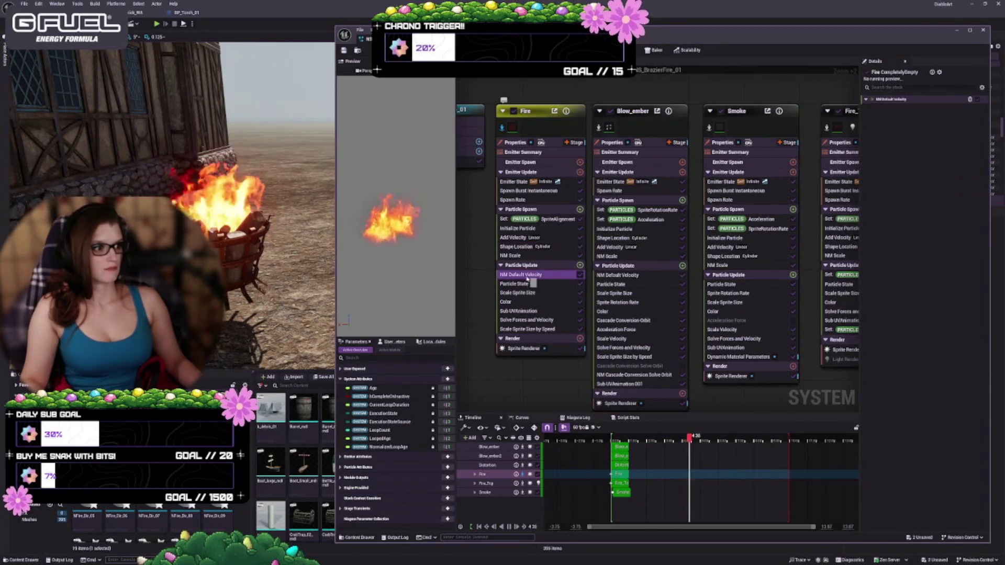
click(530, 292)
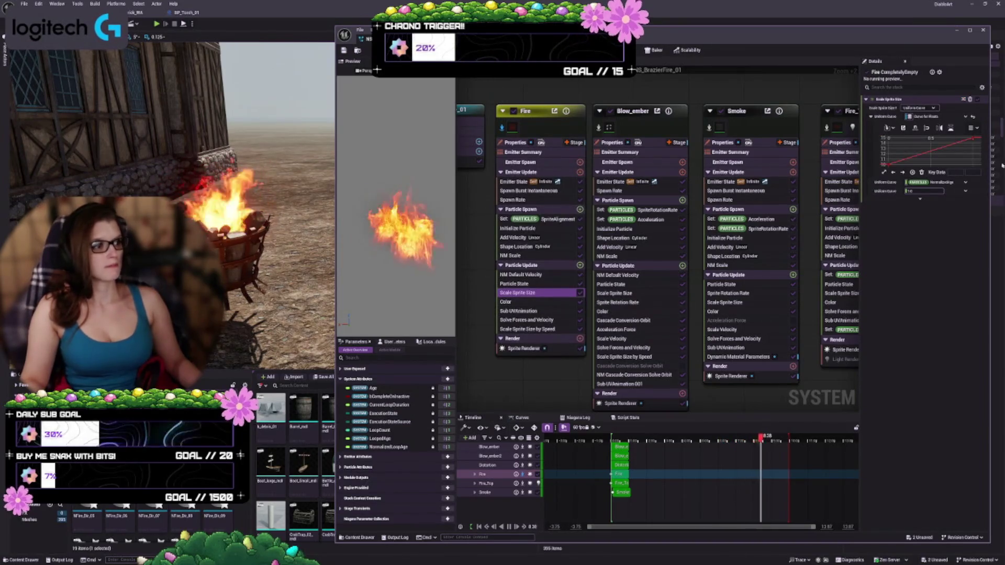
scroll(935, 159, down, 2)
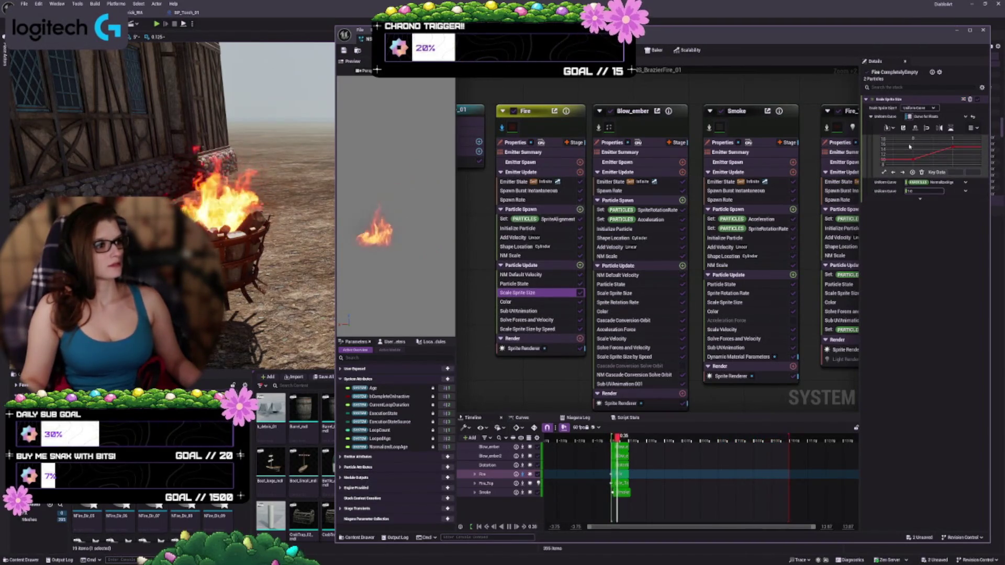
Move the Scale Sprite Size curve keys earlier in the particle lifetime and clear the selection
drag(960, 165, 961, 159)
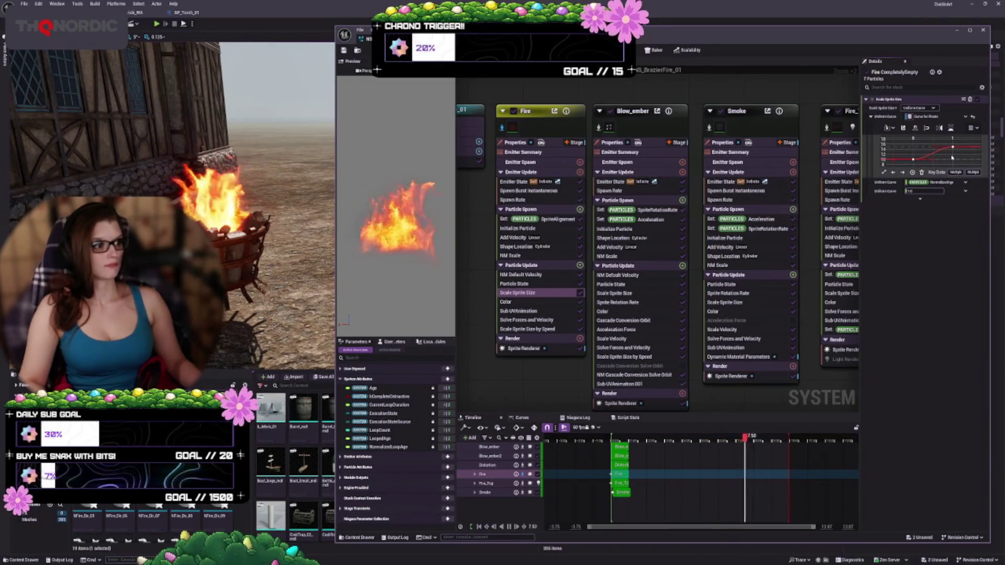
drag(952, 157, 943, 148)
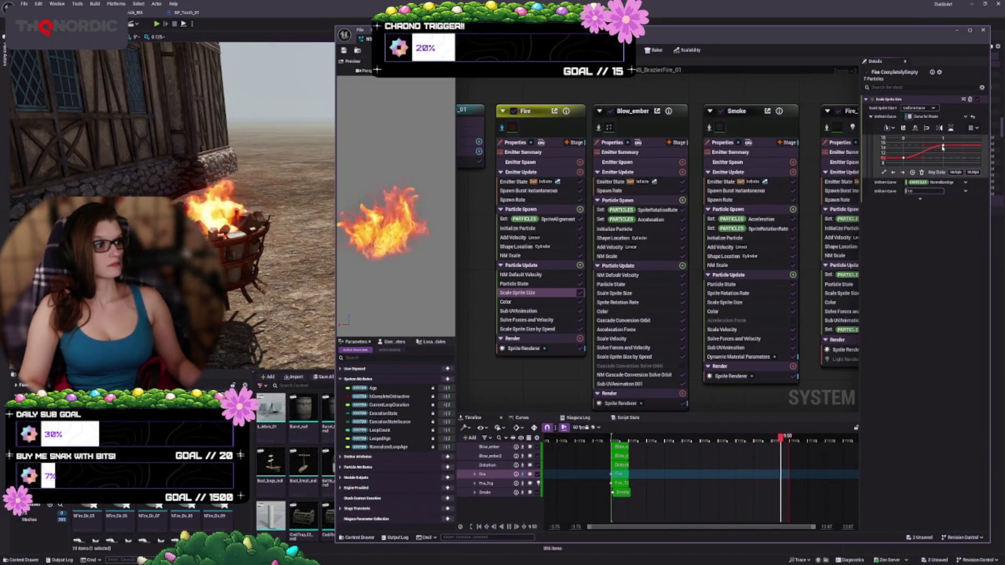
click(948, 151)
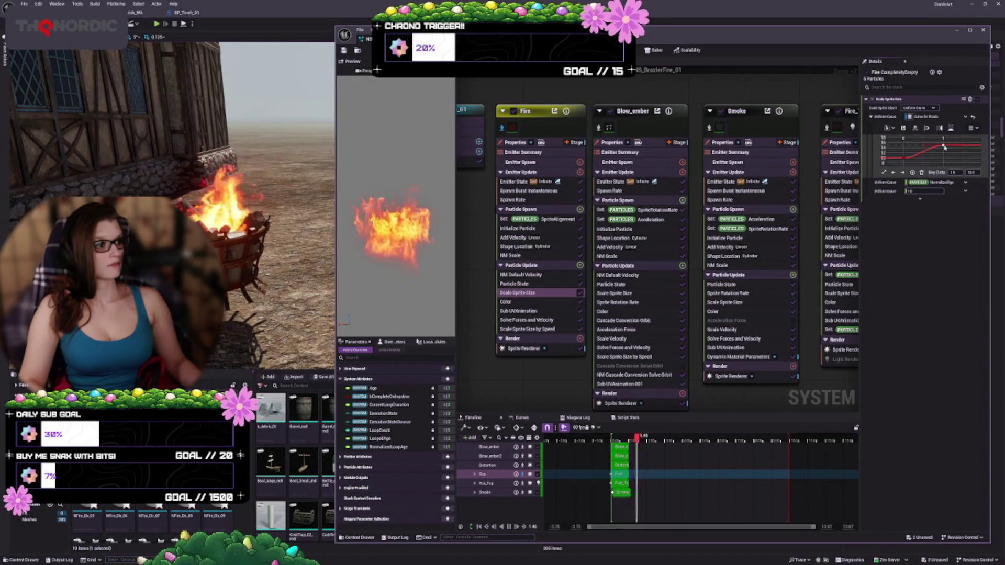
mouse_move(944, 148)
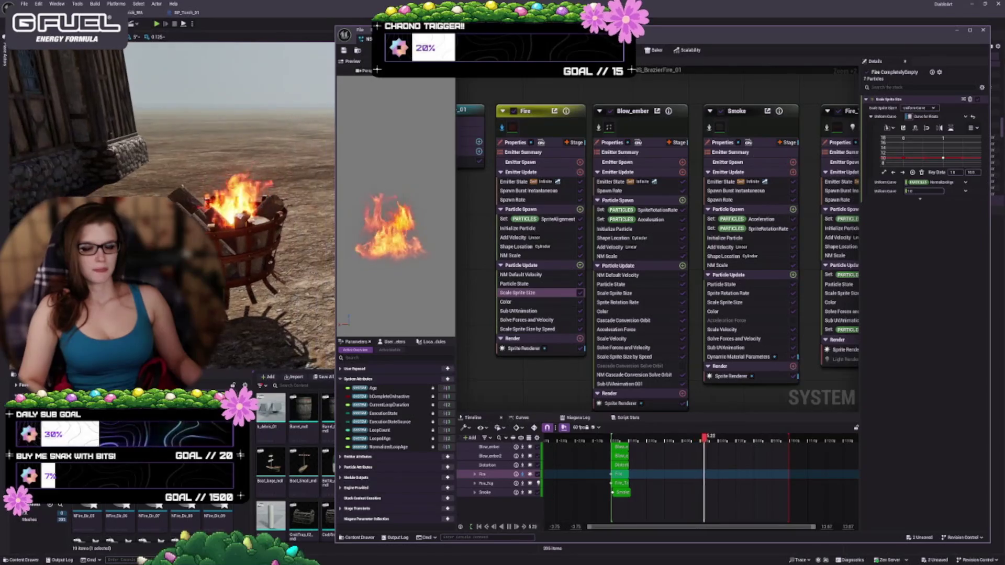
click(445, 39)
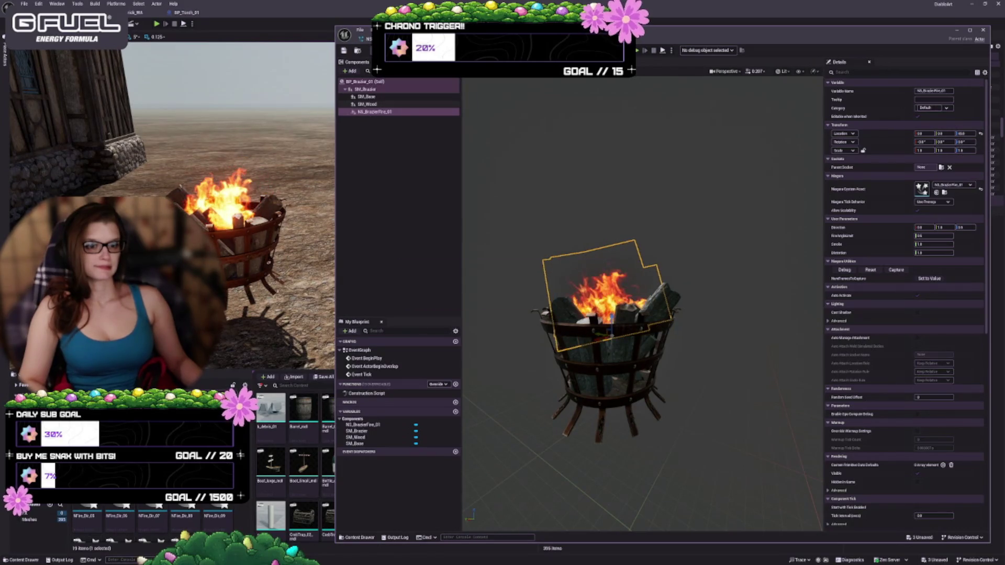
click(367, 39)
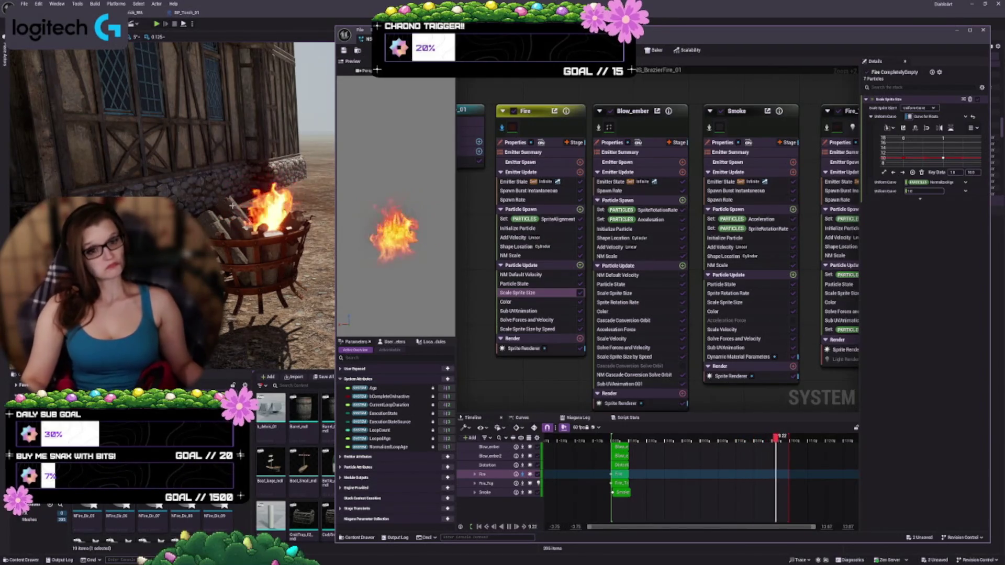
View the Fire emitter's Color curves, then its Scale Sprite Size by Speed and Add Velocity settings
click(521, 303)
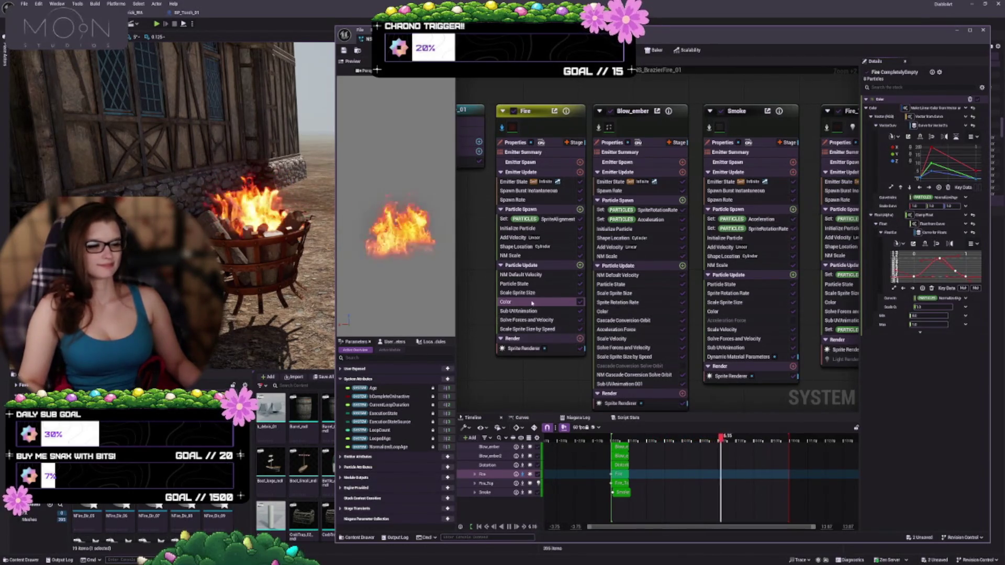
click(538, 330)
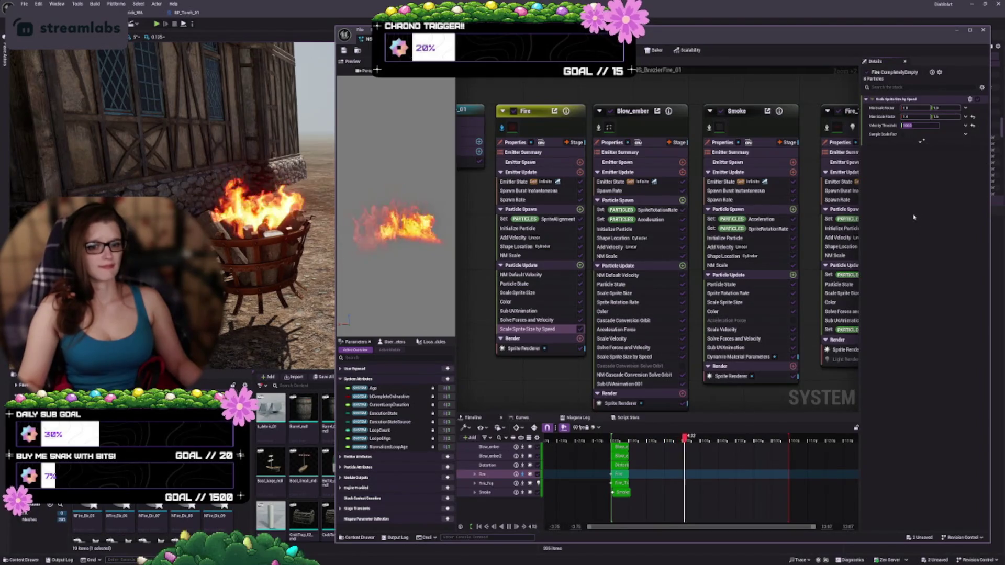
click(567, 239)
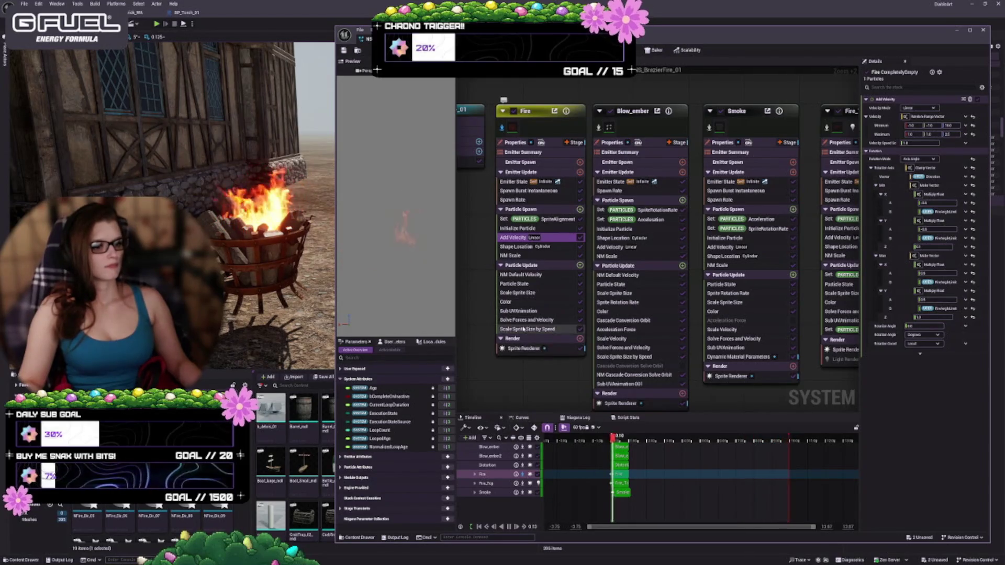
Enter a new Velocity Threshold on the Fire emitter's Scale Sprite Size by Speed module
click(539, 328)
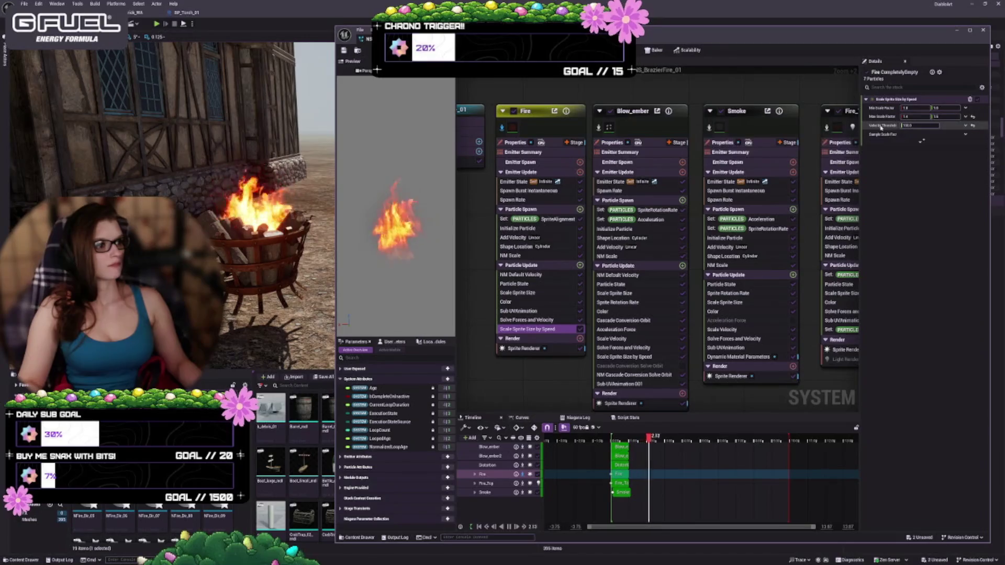
mouse_move(882, 127)
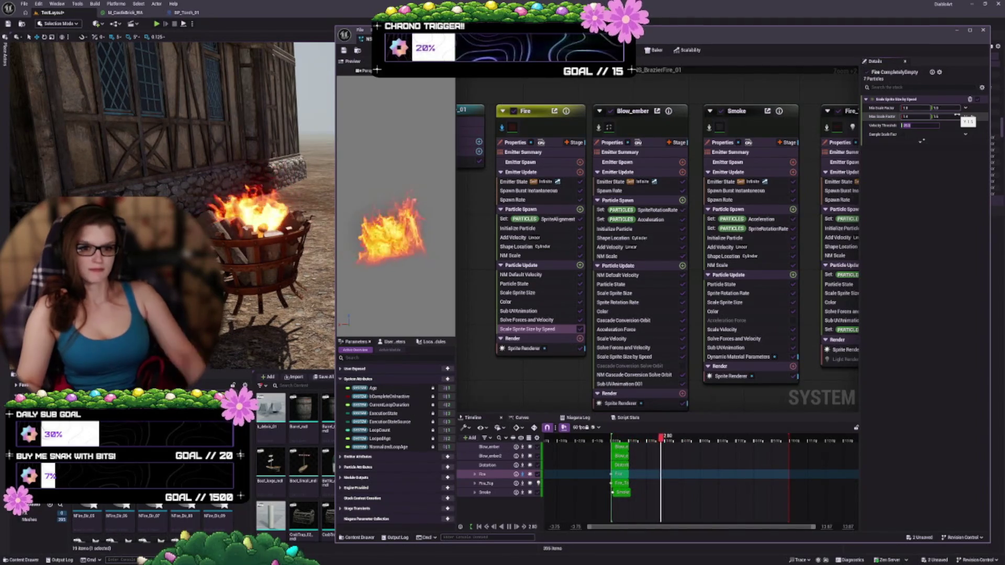
key(Return)
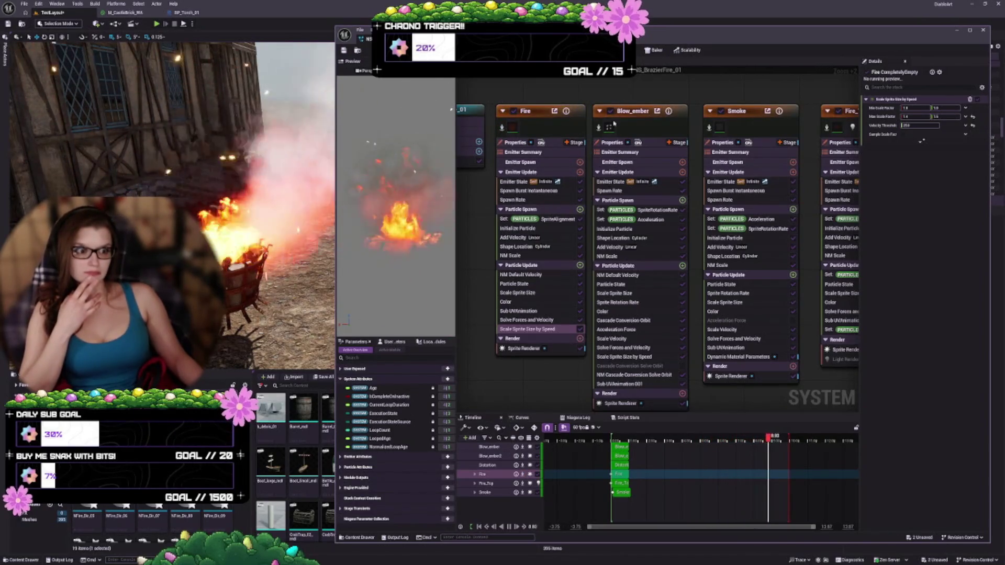
Select the Blow_ember emitter and review its Spawn Rate, rotation rate and Acceleration modules
click(601, 186)
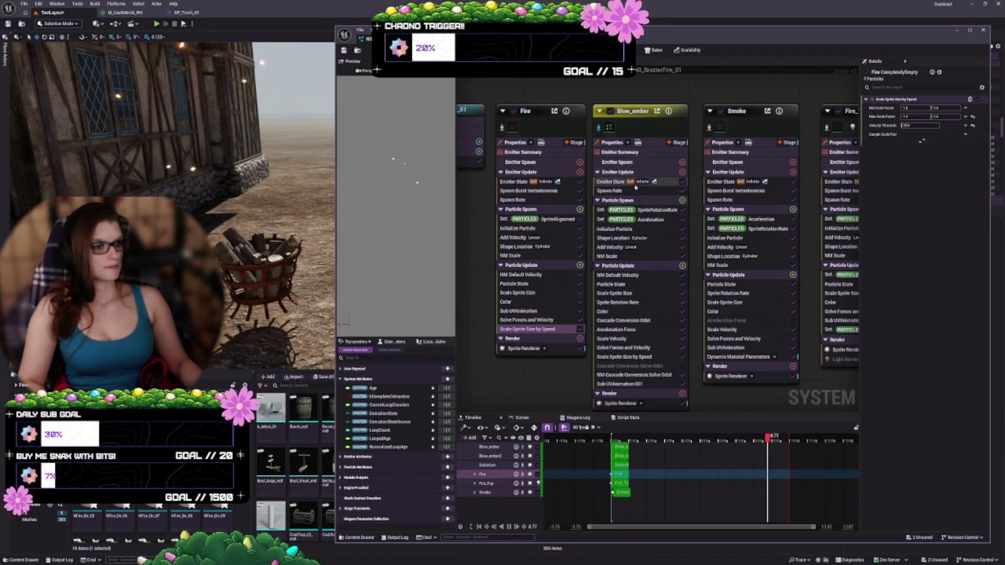
click(620, 191)
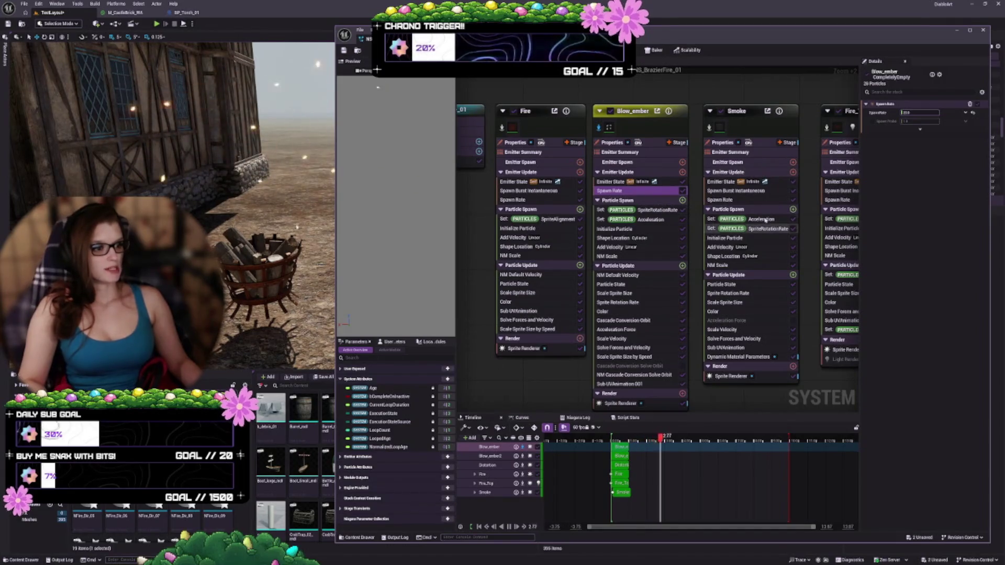
click(759, 191)
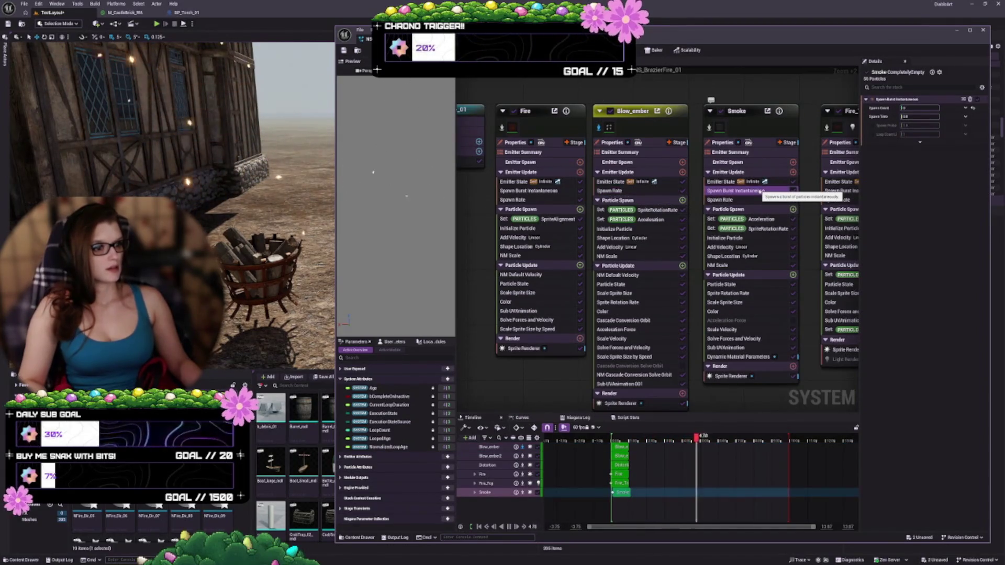
click(648, 192)
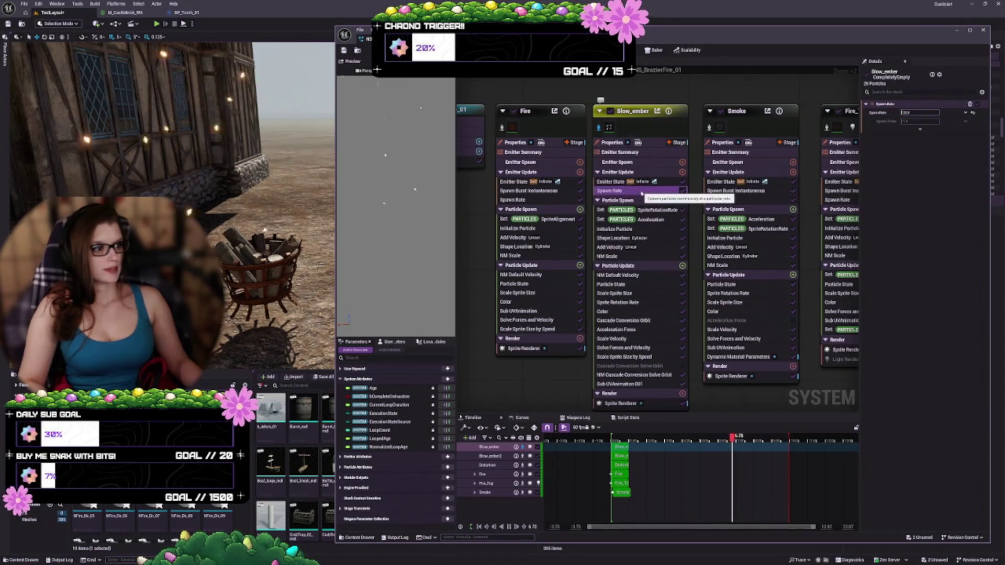
click(649, 211)
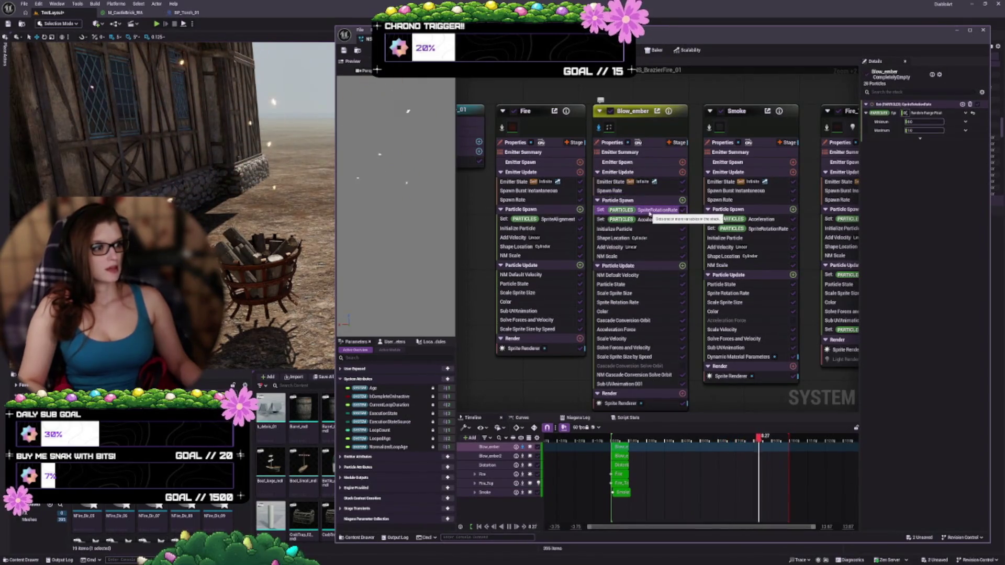
click(650, 220)
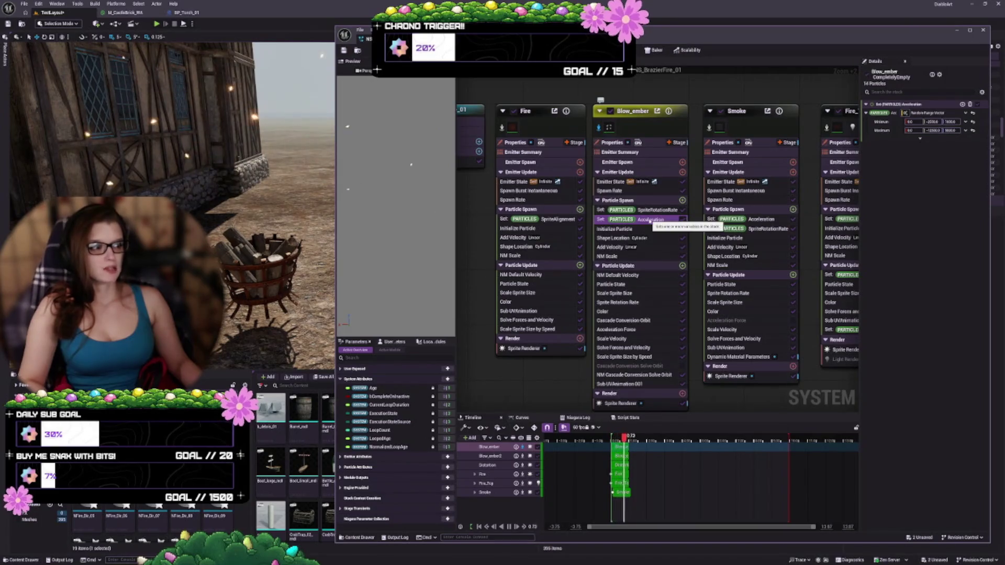
Set the ember Acceleration Maximum component to -500 and lower Minimum Z to about 25
drag(949, 122, 993, 125)
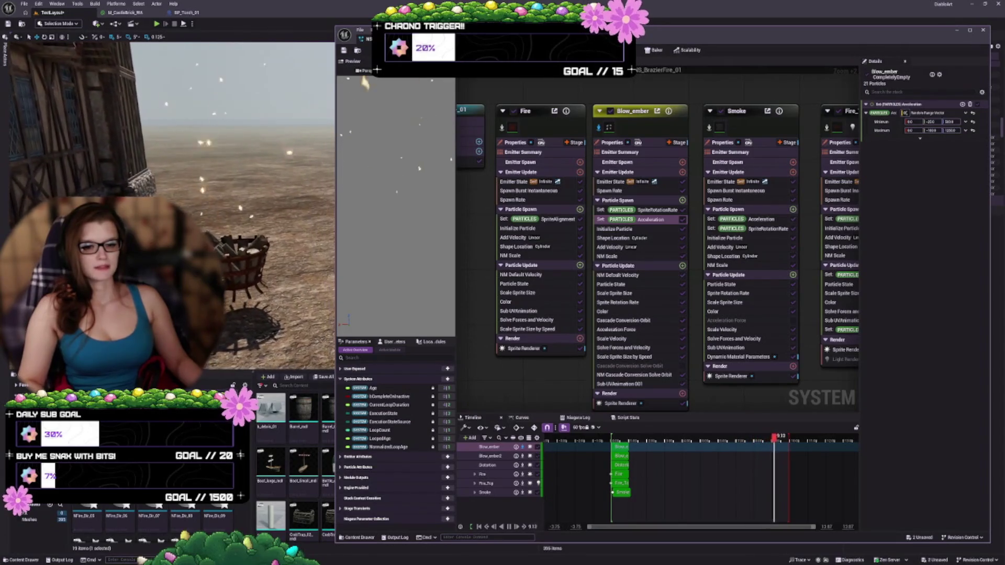
click(931, 130)
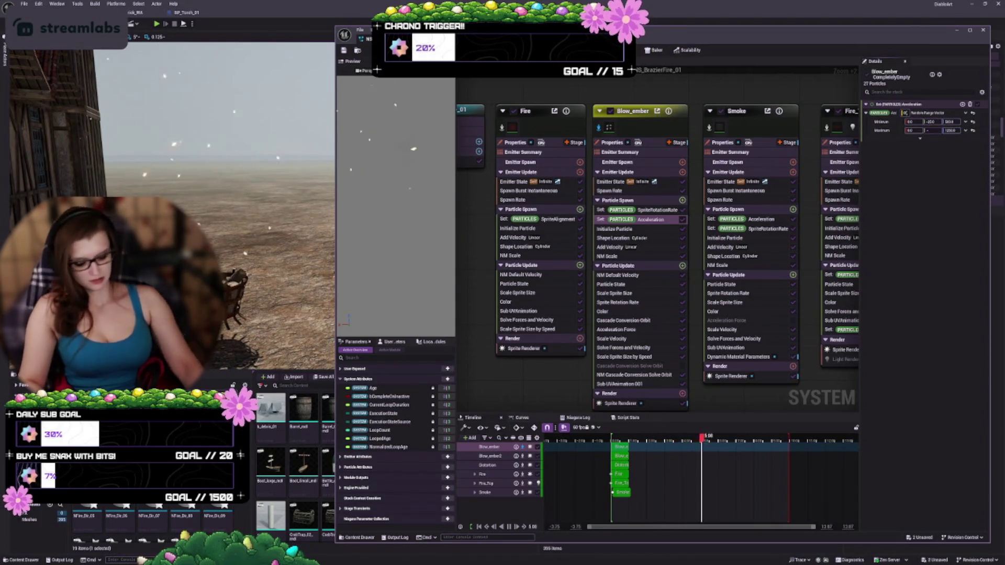
text(-500)
key(Return)
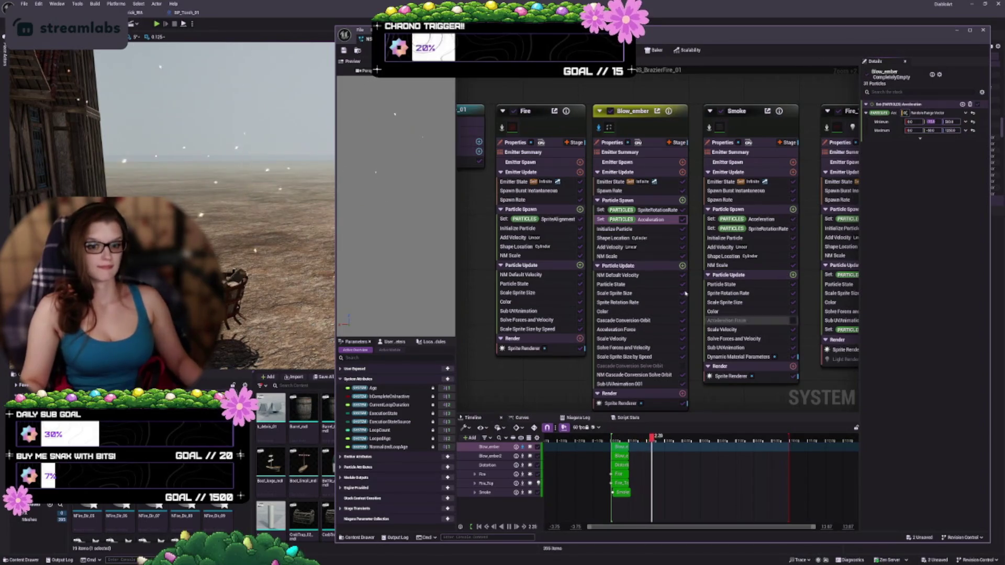
mouse_move(222, 130)
mouse_down()
mouse_move(199, 131)
mouse_move(199, 105)
mouse_up()
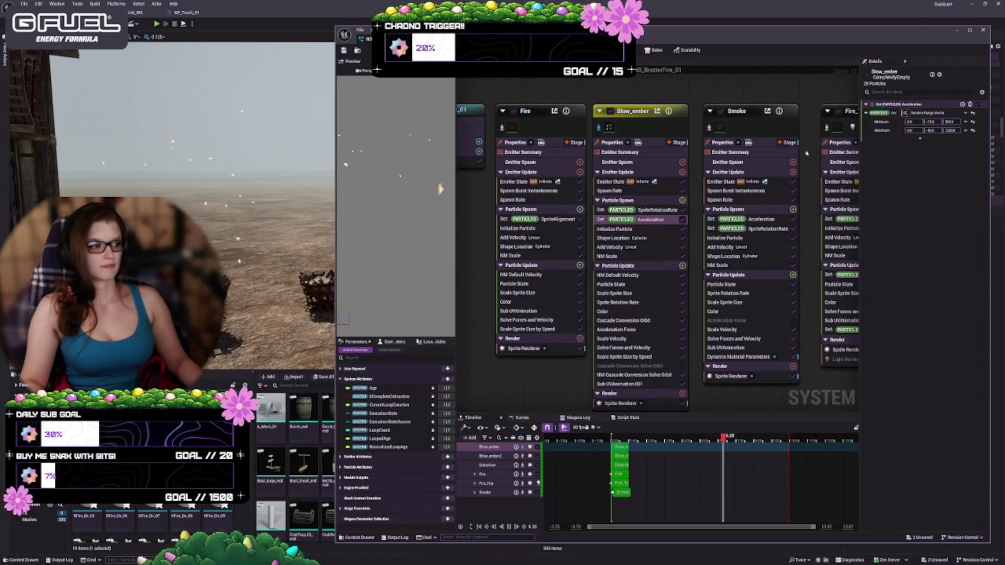
drag(966, 121, 955, 120)
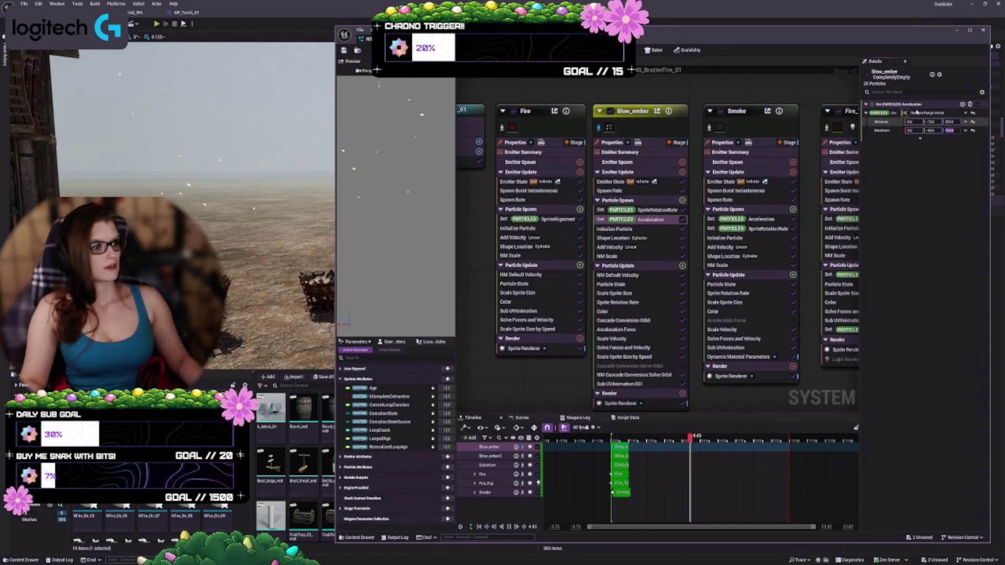
click(647, 229)
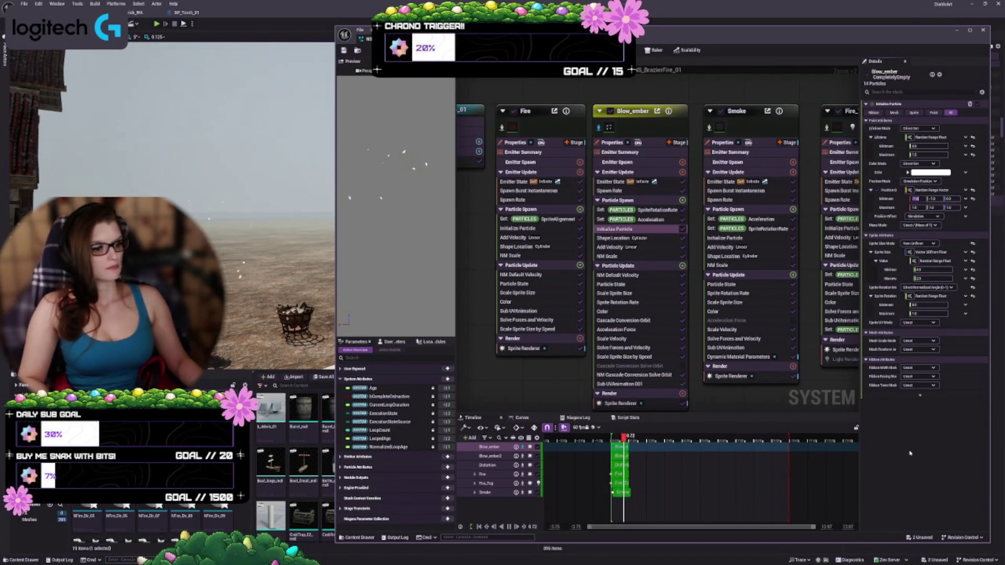
Commit the edited Initialize Particle values and apply the new sprite size
key(ctrl+s)
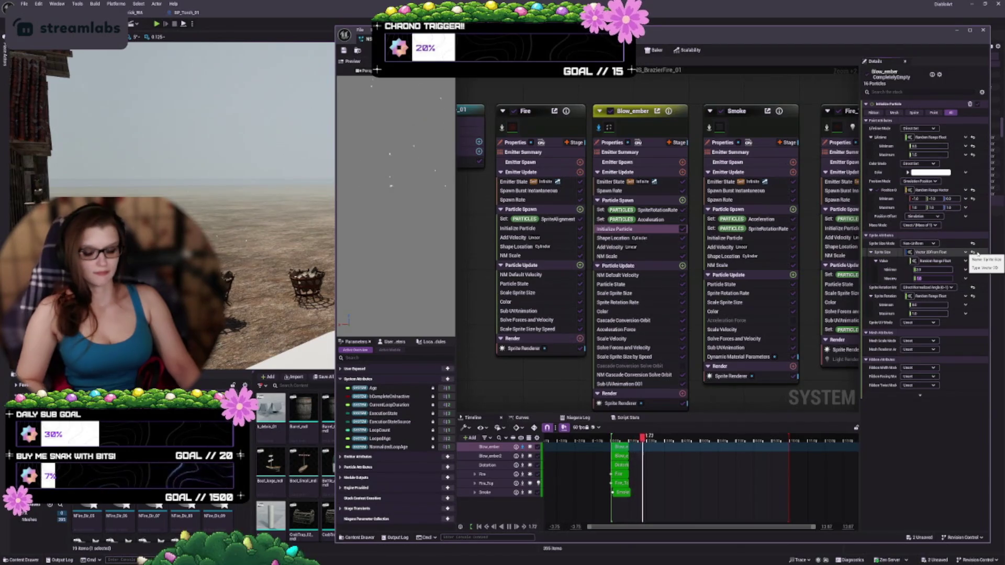
click(977, 254)
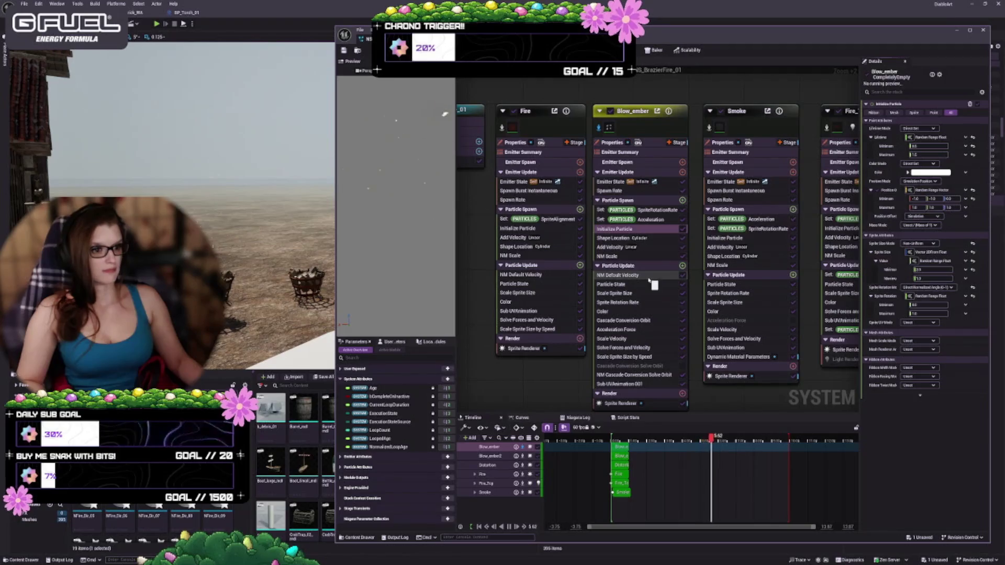
Change the Slow_ember cylinder spawn shape's height, radius and offset
click(613, 238)
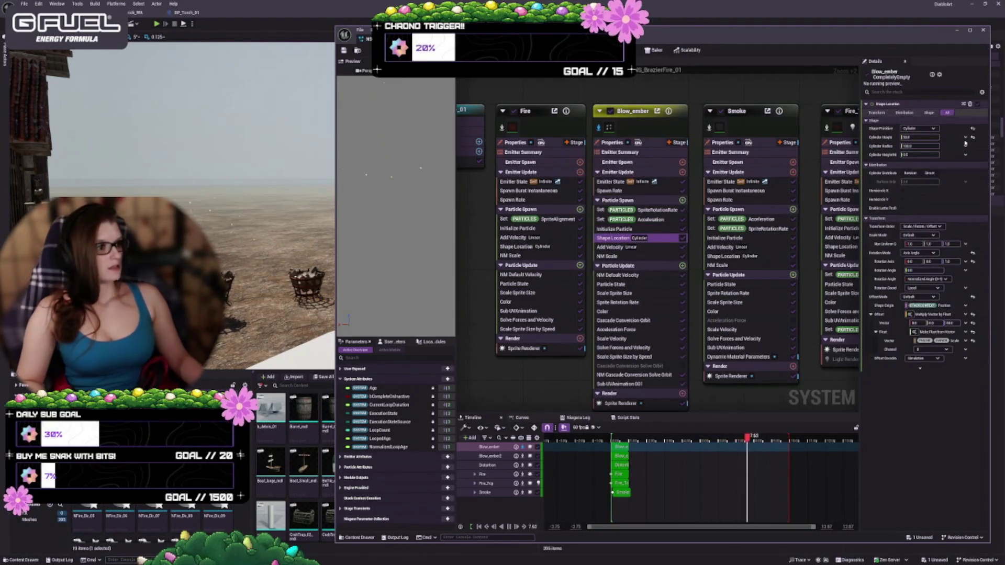
key(Tab)
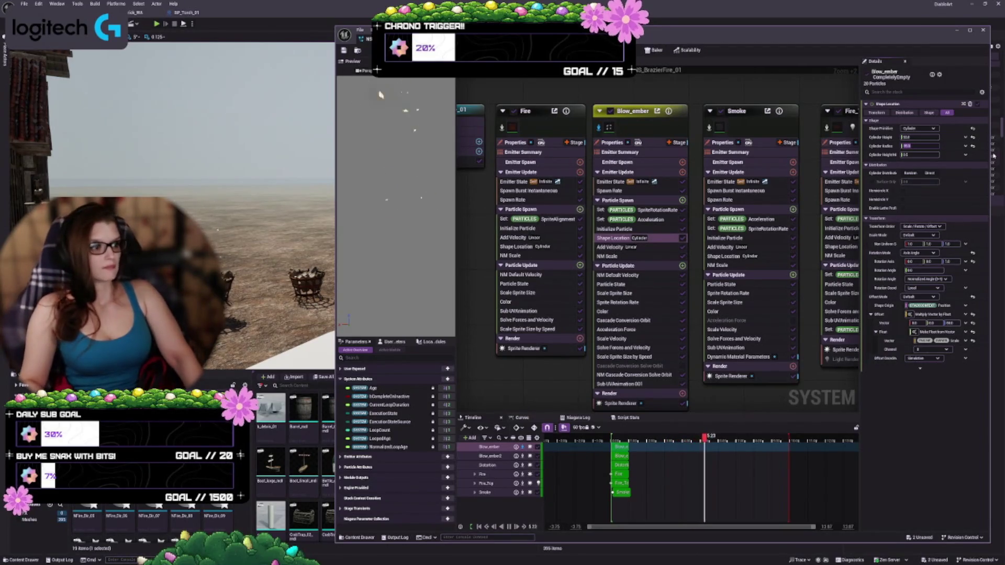
key(Return)
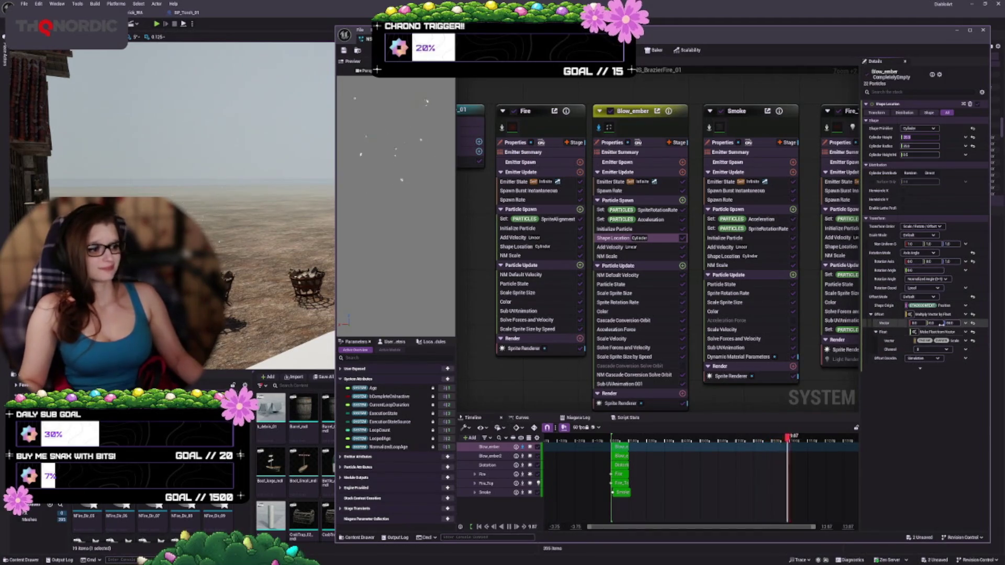
key(Return)
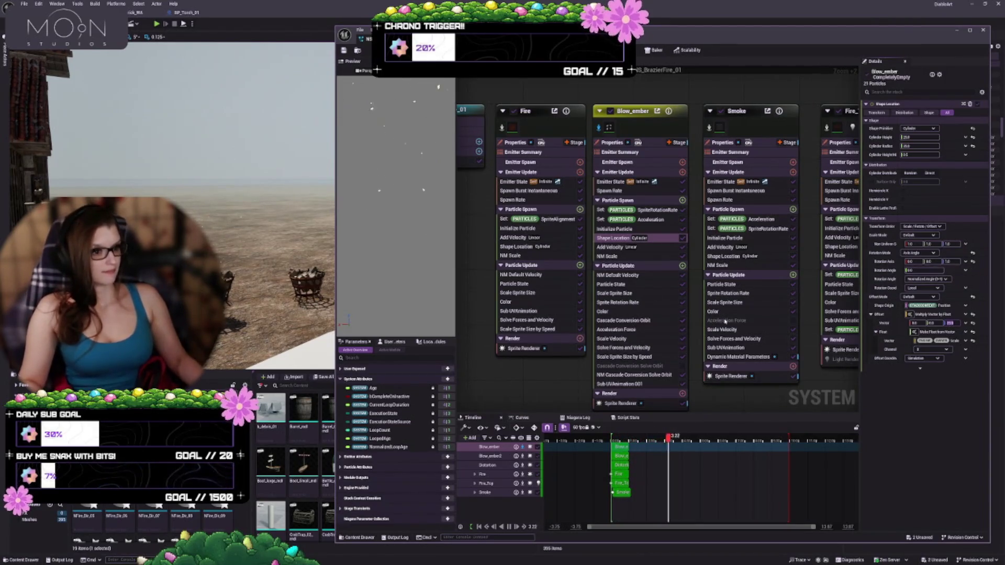
Set the Add Velocity maximum Z to 50
click(658, 248)
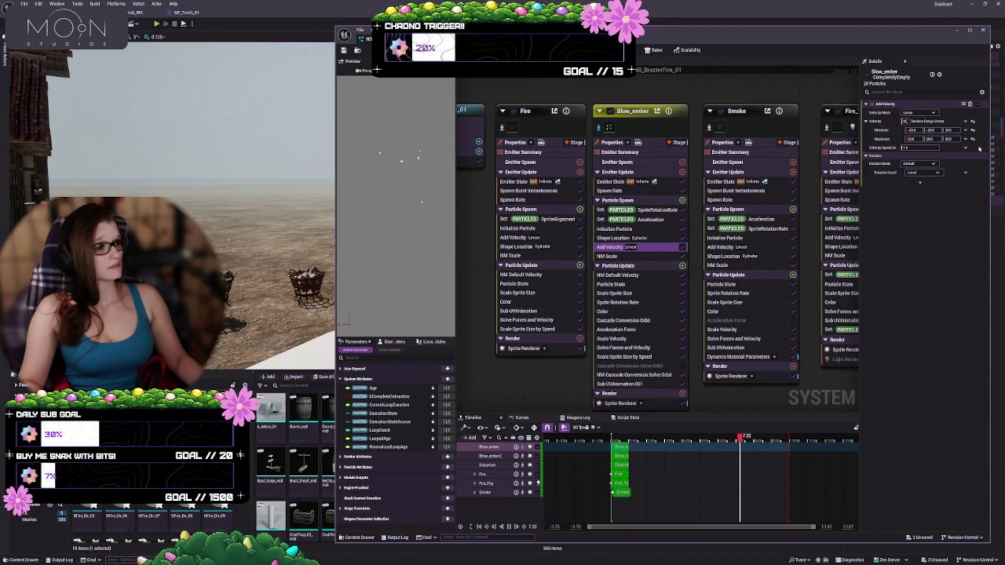
click(945, 138)
click(945, 138)
text(50)
key(Return)
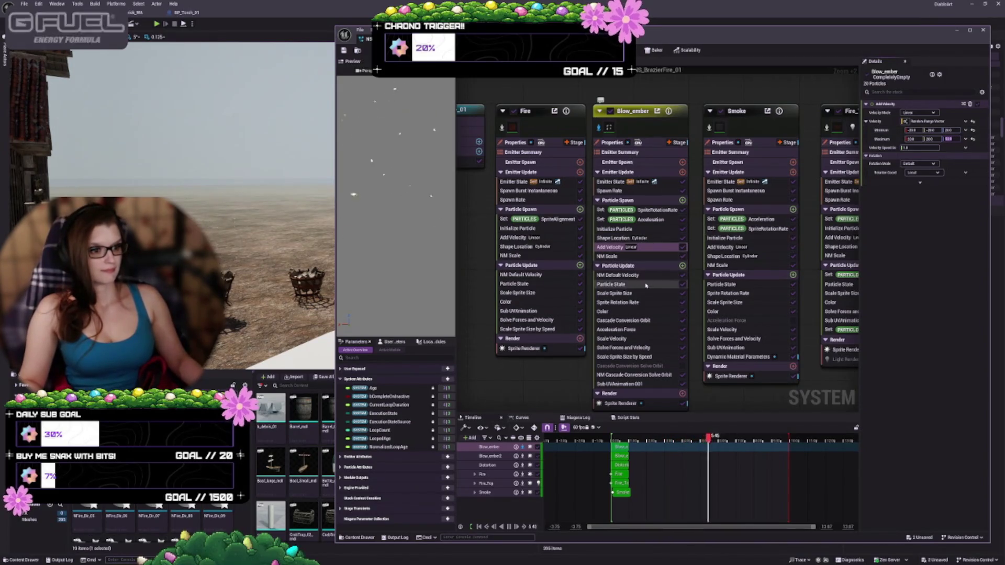
click(637, 285)
Reshape the Scale Sprite Size curve over particle life, then bring up the Color module curves
click(641, 294)
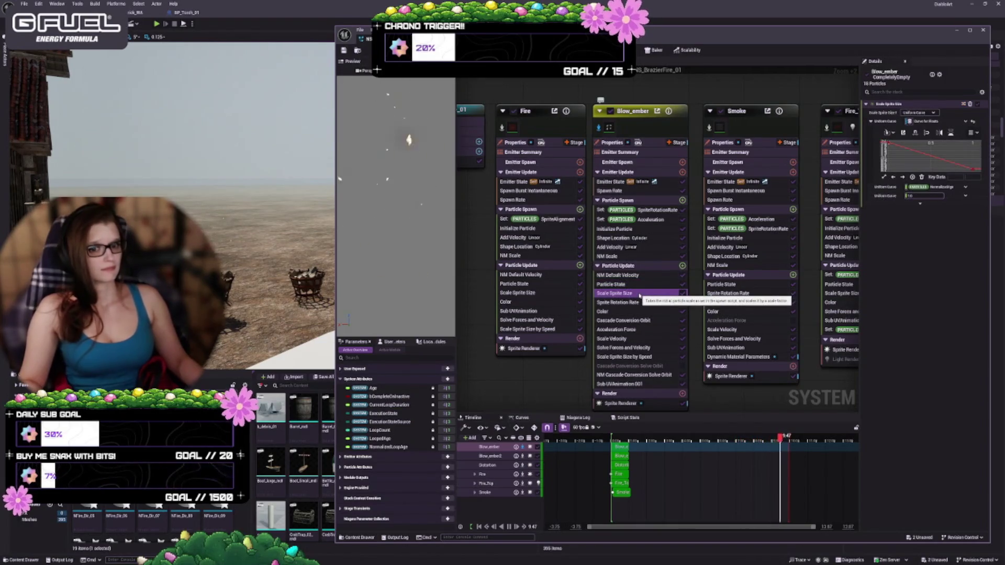
drag(916, 157, 963, 168)
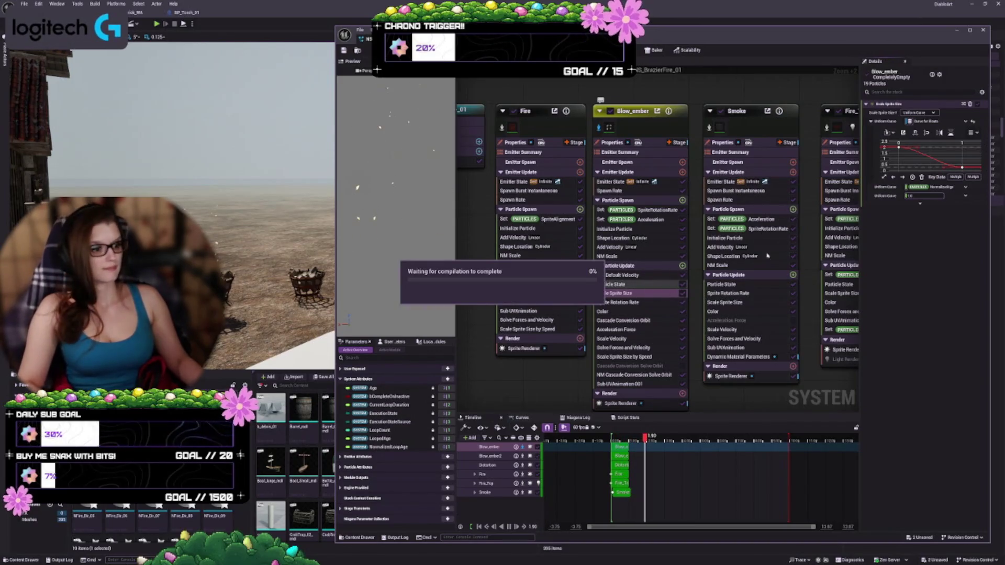
click(624, 303)
click(620, 311)
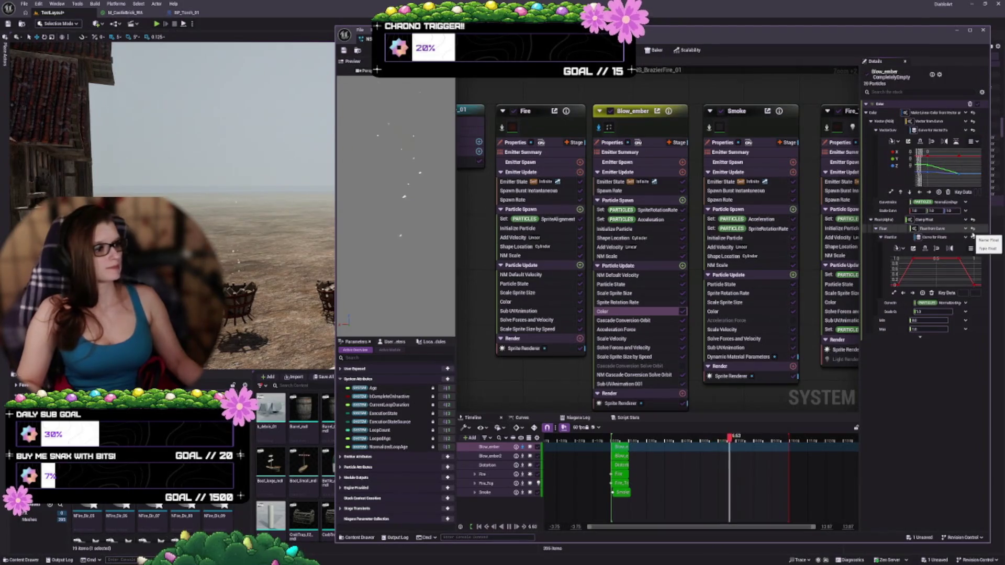
scroll(944, 281, down, 1)
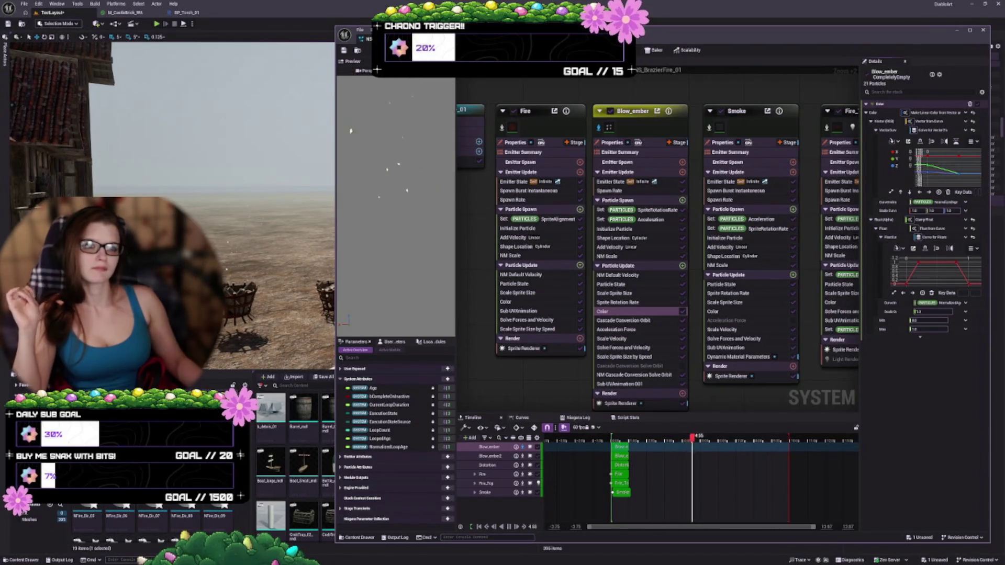
click(187, 12)
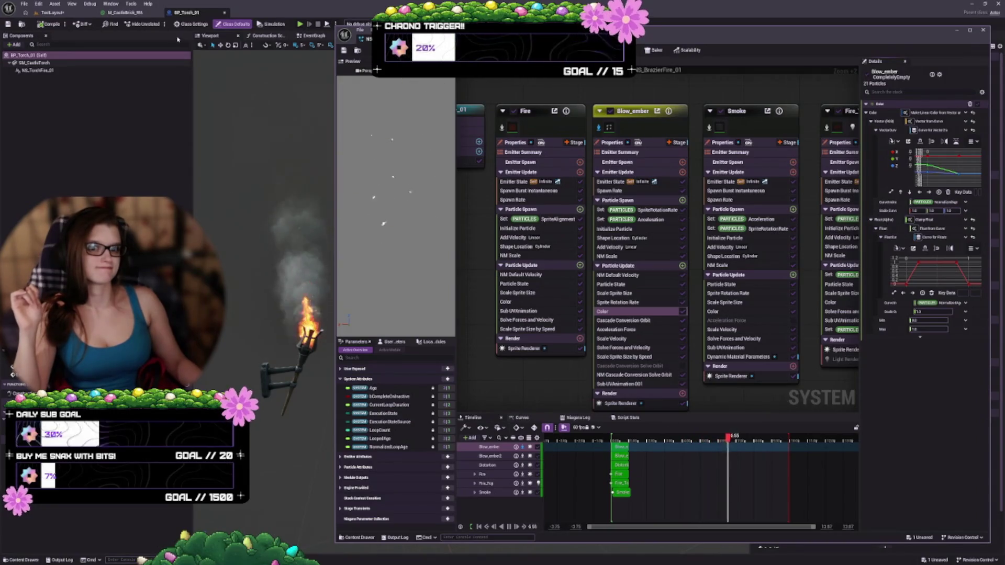
click(49, 12)
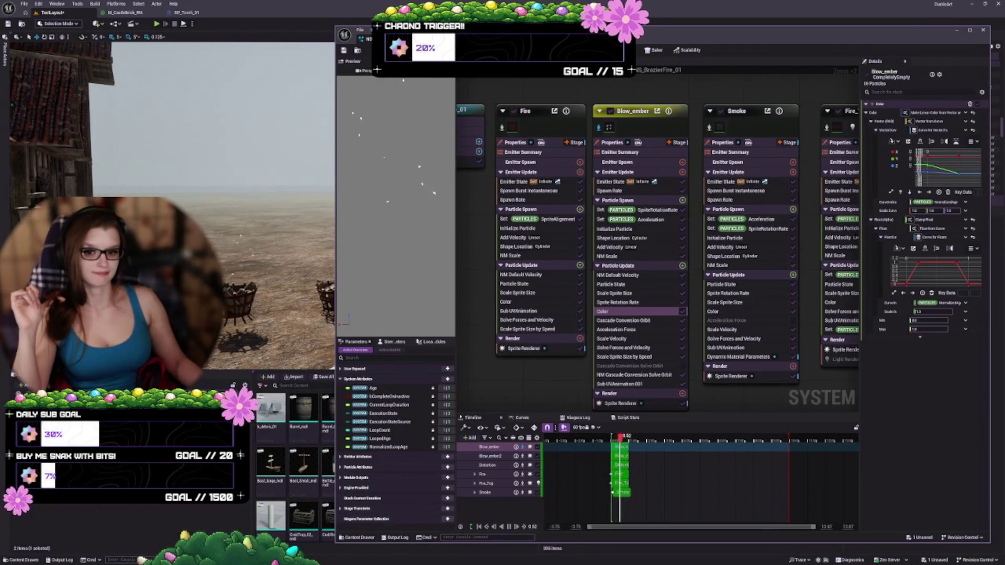
mouse_move(141, 559)
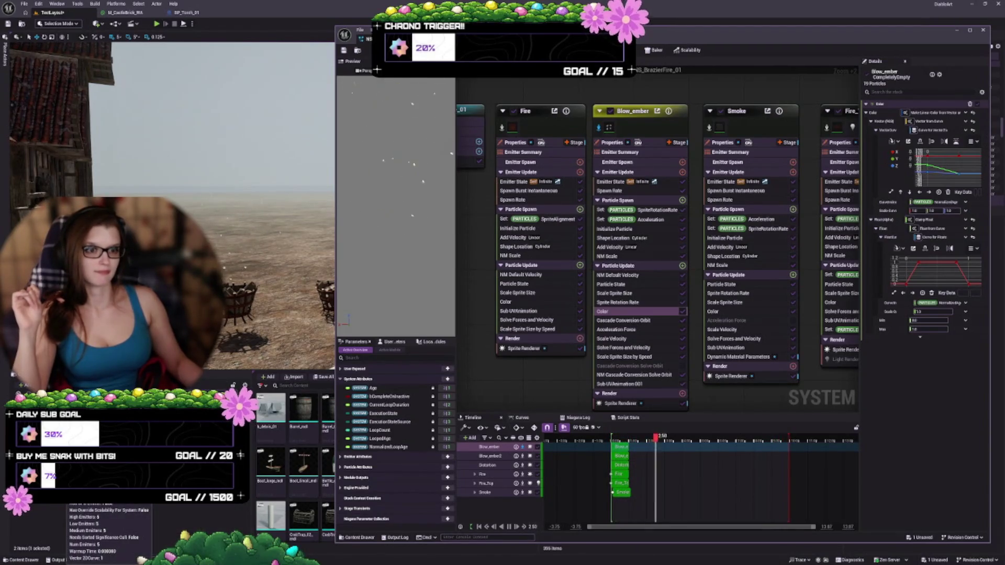